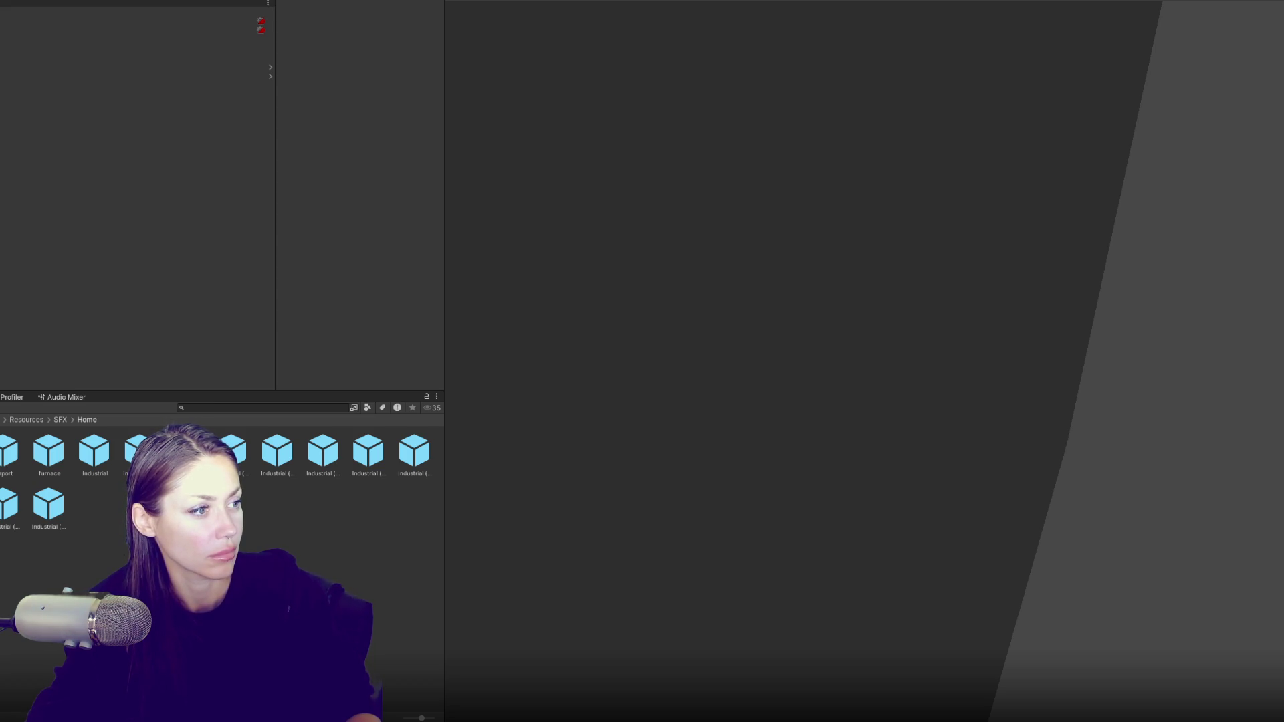
- Switch to the Chrome window showing the Ludum Dare 58 theme voting page
key(alt+Tab)
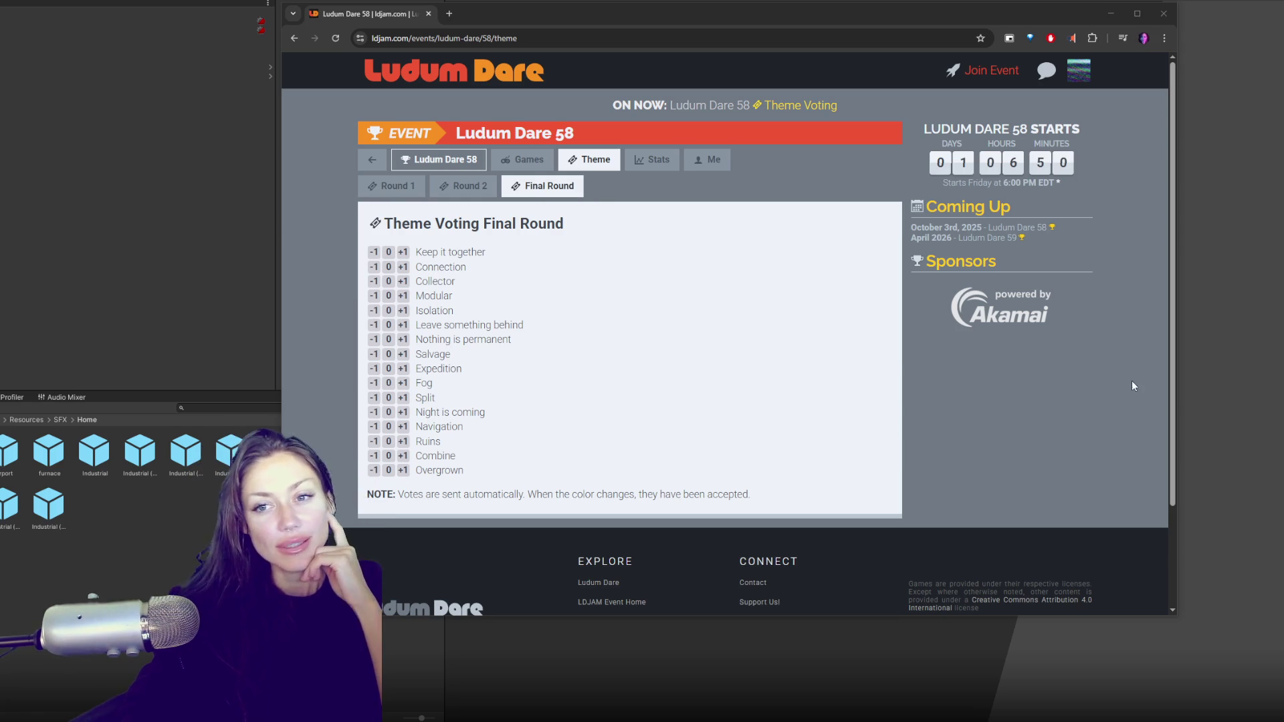
scroll(680, 308, down, 1)
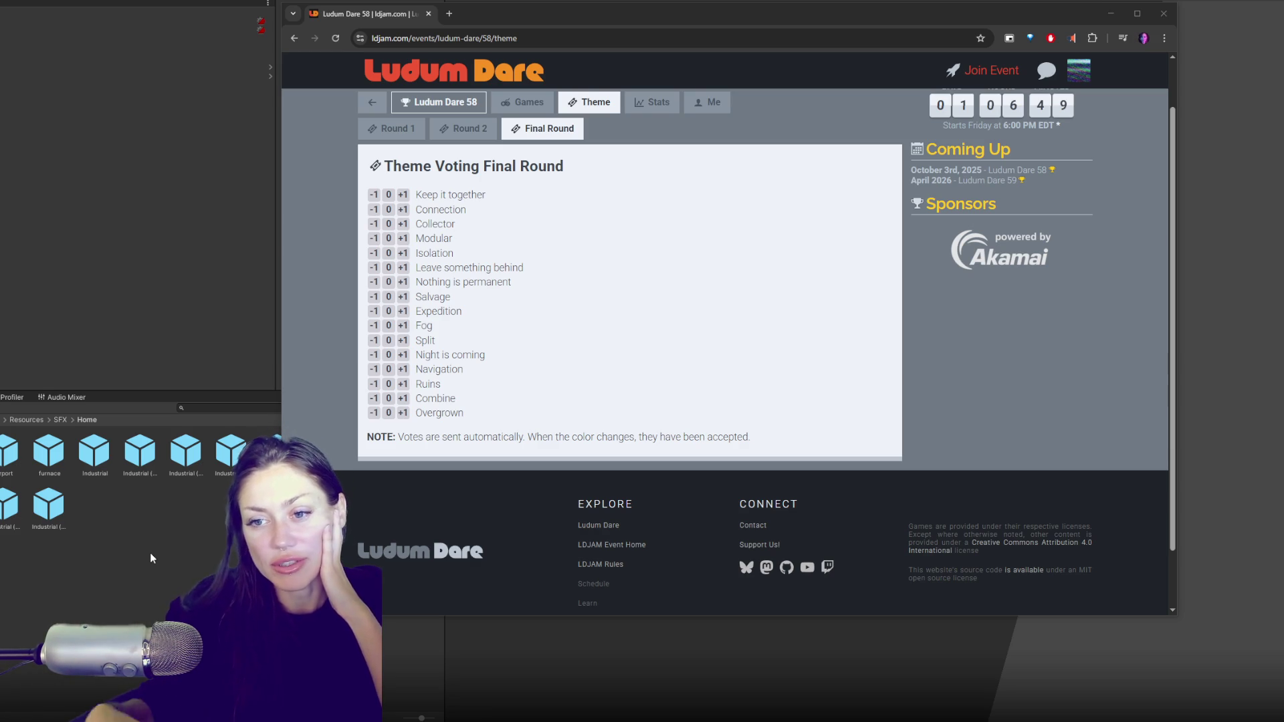
click(402, 398)
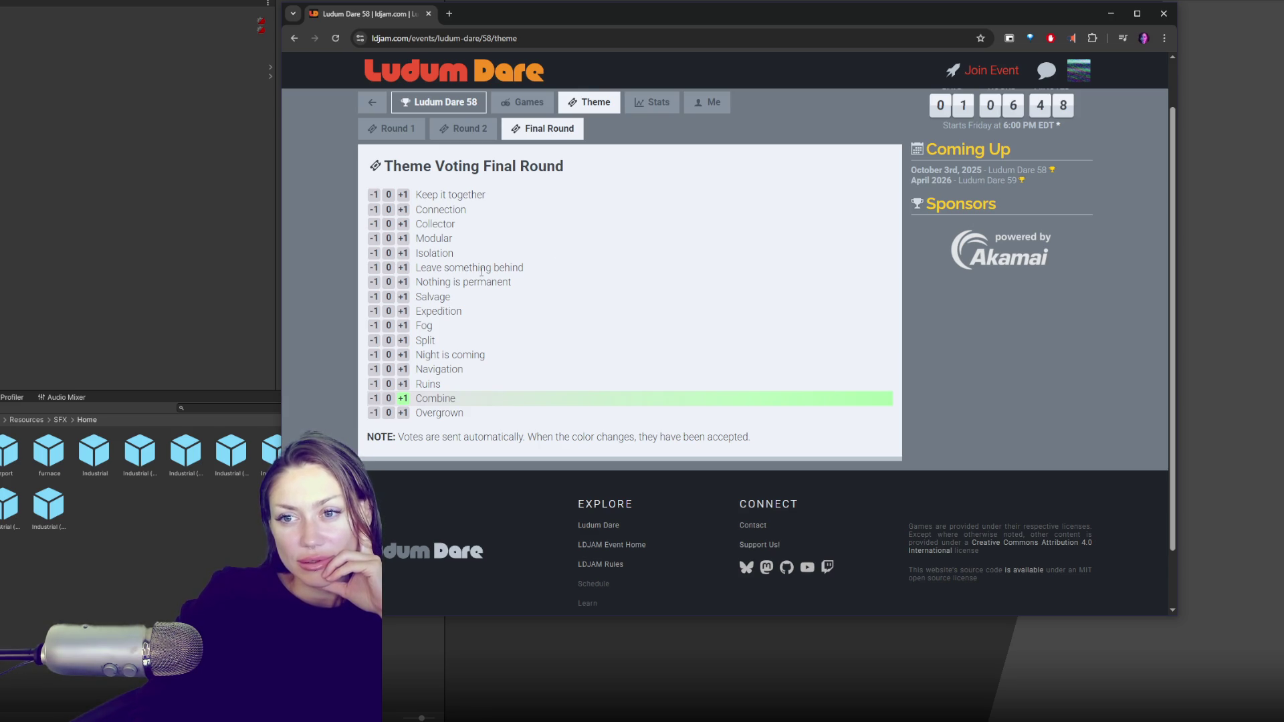
- Select the theme word 'Isolation' in the Final Round list
double_click(443, 252)
- Select the theme words 'something', 'Connection', then 'Isolation' in the Final Round list
double_click(463, 268)
click(558, 342)
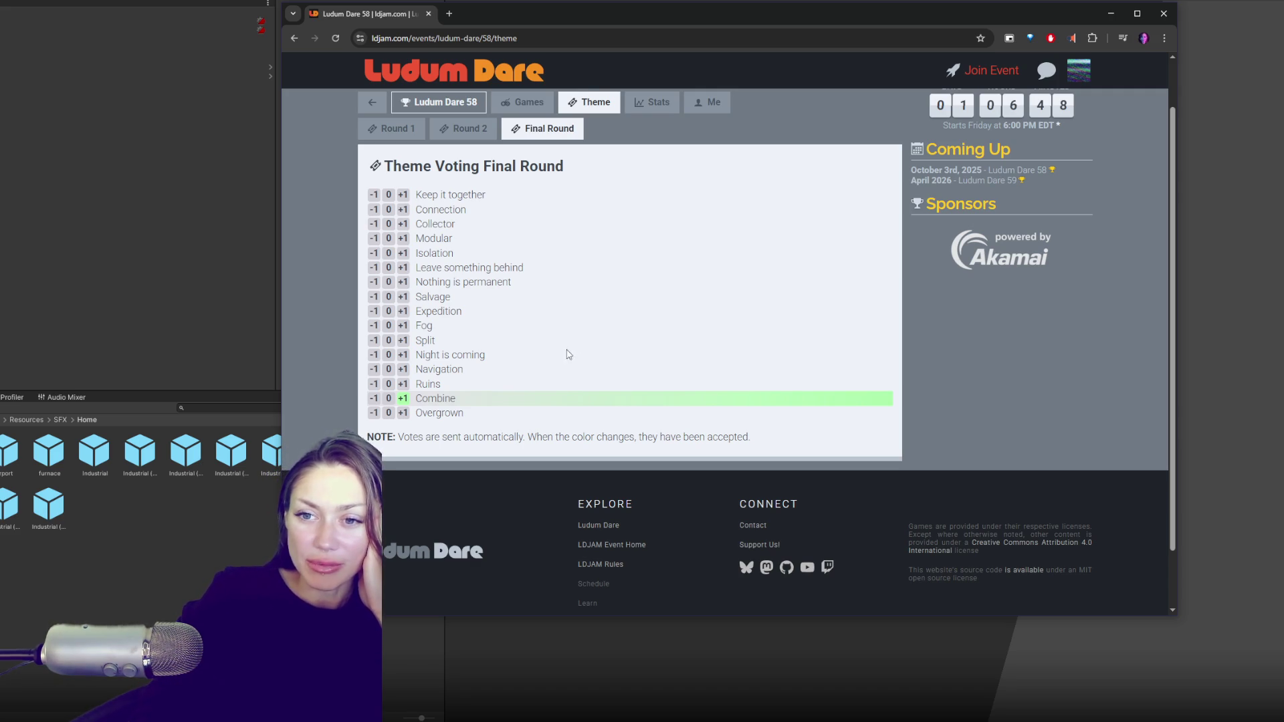
double_click(443, 209)
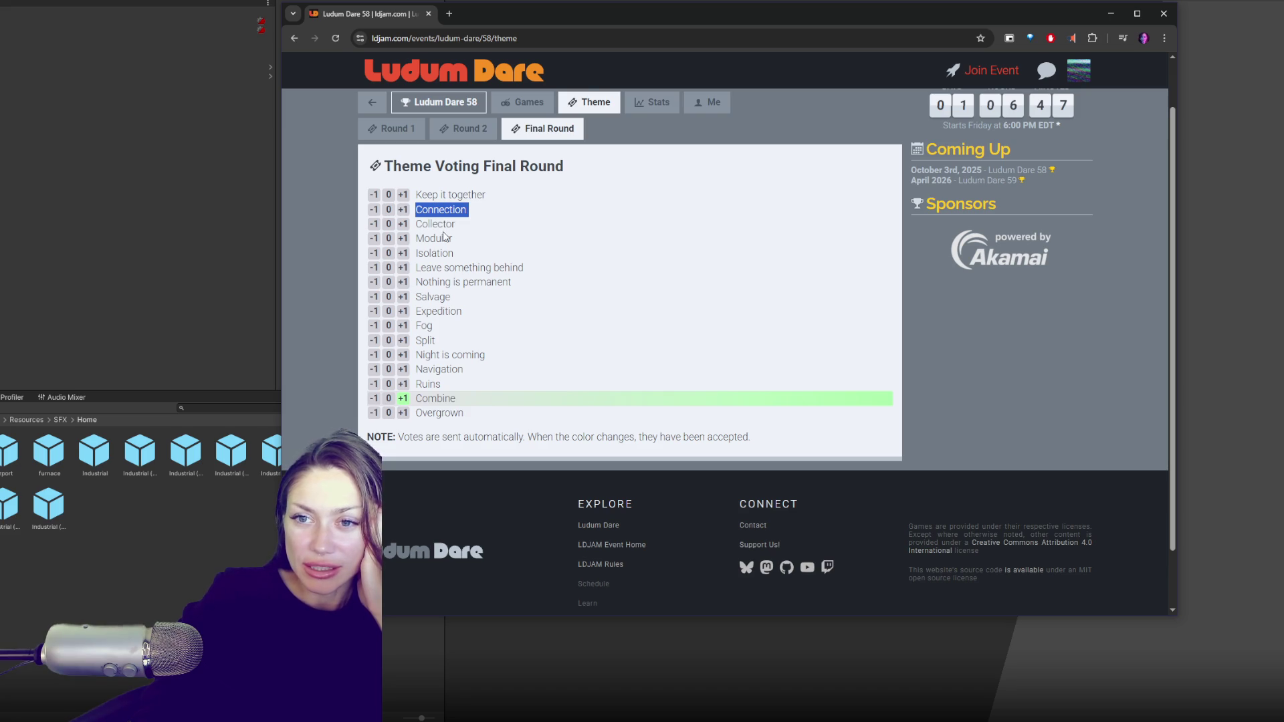
double_click(445, 254)
- Reselect 'Isolation' between switches away from the browser window
key(alt+Tab)
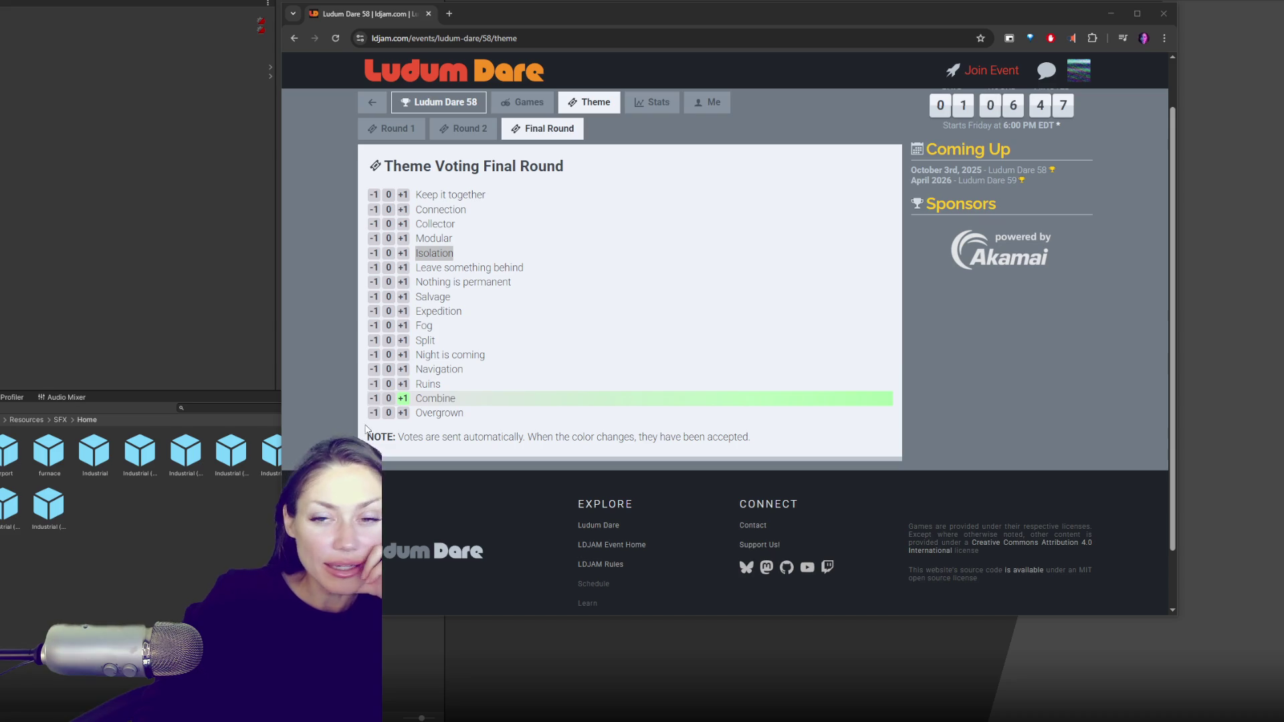
double_click(448, 253)
key(alt+Tab)
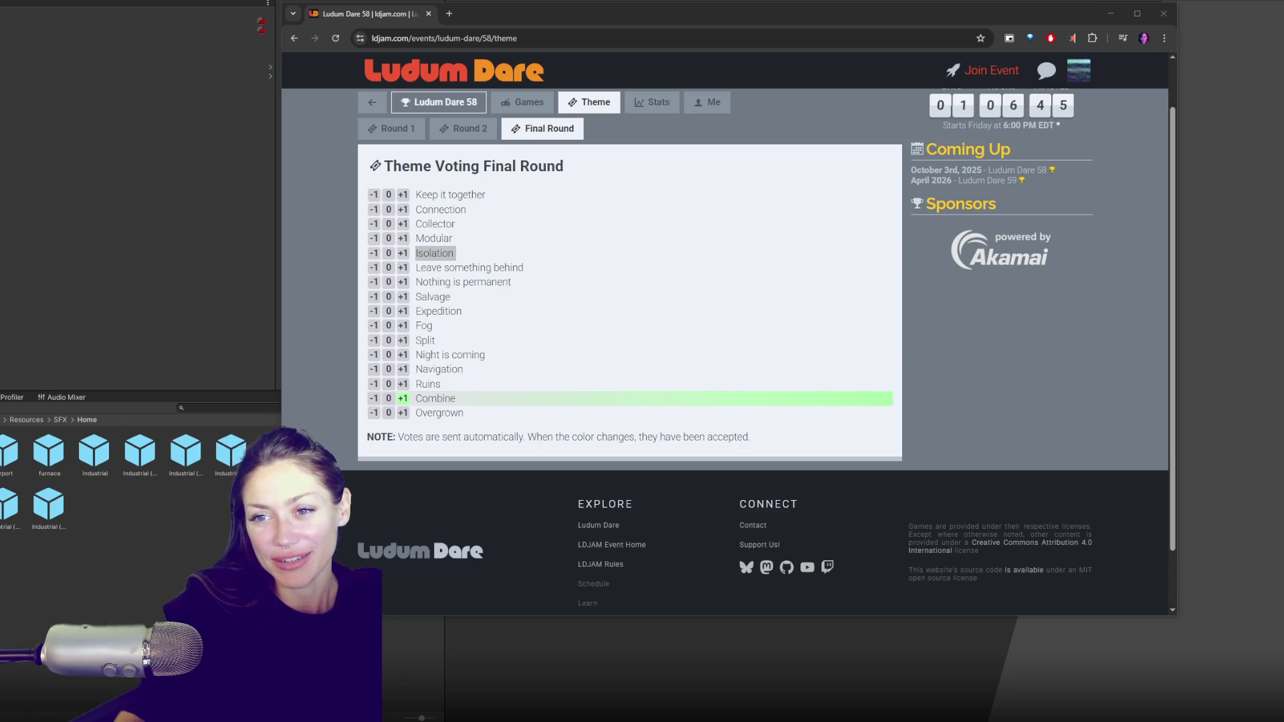
- Vote +1 for Isolation, then make the browser window taller
click(402, 253)
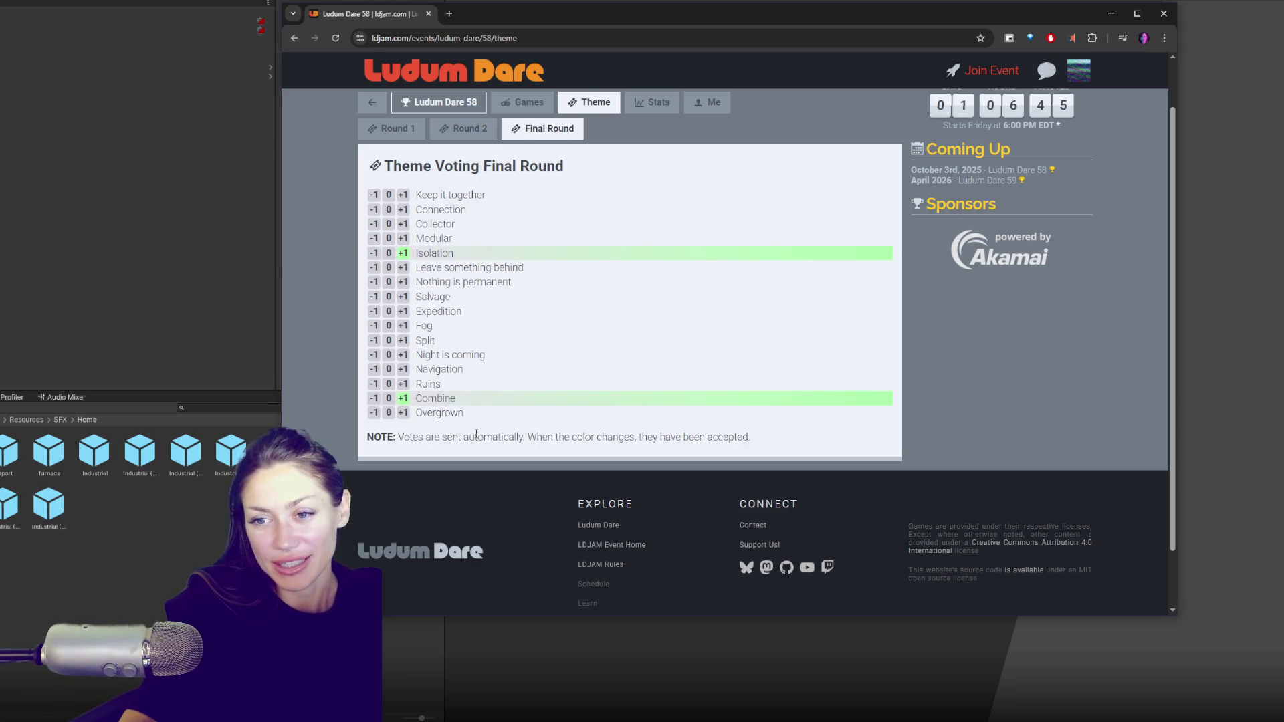
key(alt+Tab)
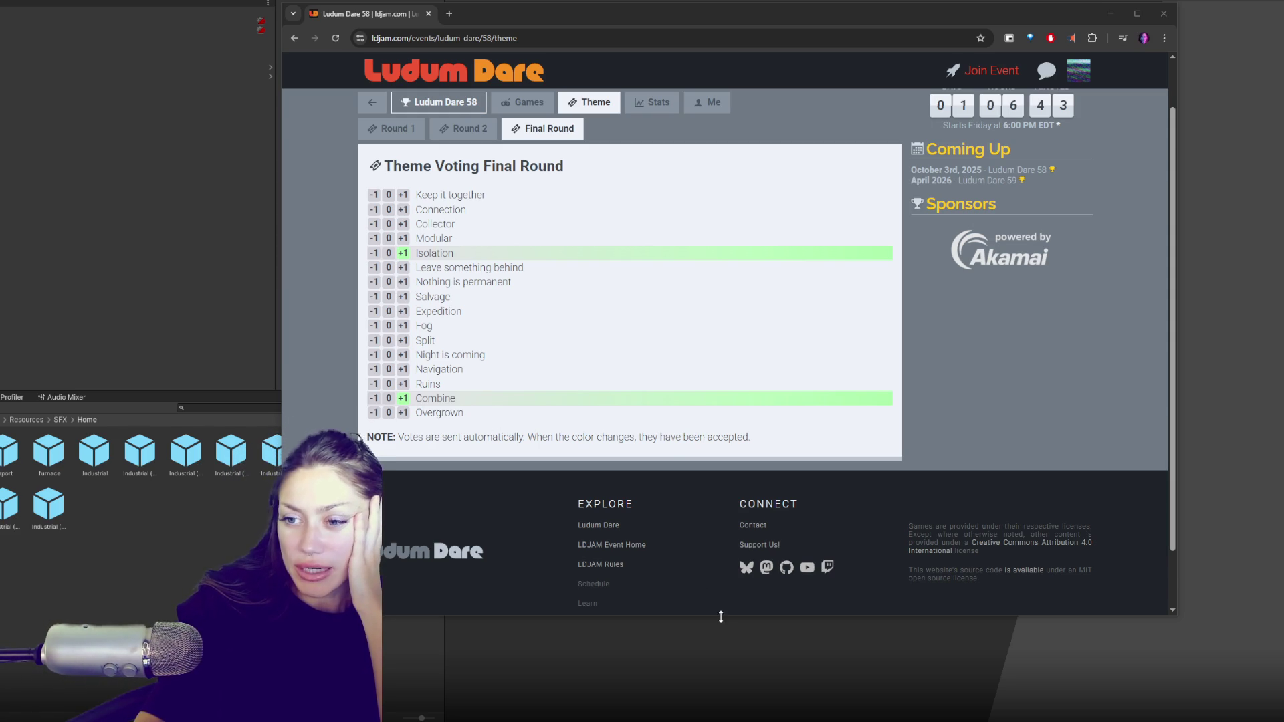
mouse_move(729, 615)
mouse_down()
mouse_move(739, 719)
mouse_move(826, 705)
mouse_move(826, 552)
mouse_up()
- Extend the window to show the full footer and bring up options for the LDJAM Rules link
mouse_move(1011, 554)
mouse_down()
mouse_move(1011, 686)
mouse_move(1011, 671)
mouse_up()
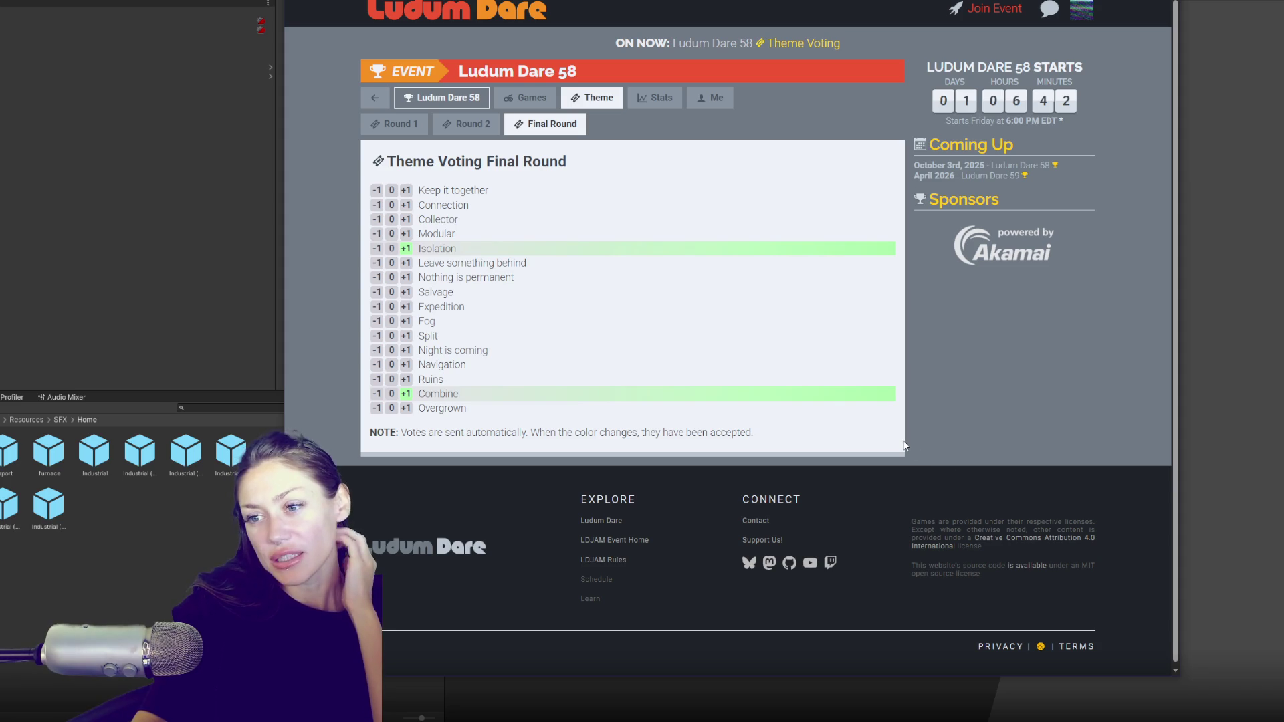
right_click(609, 566)
- Open the Ludum Dare rules page and read down it, highlighting The Jam heading
click(609, 566)
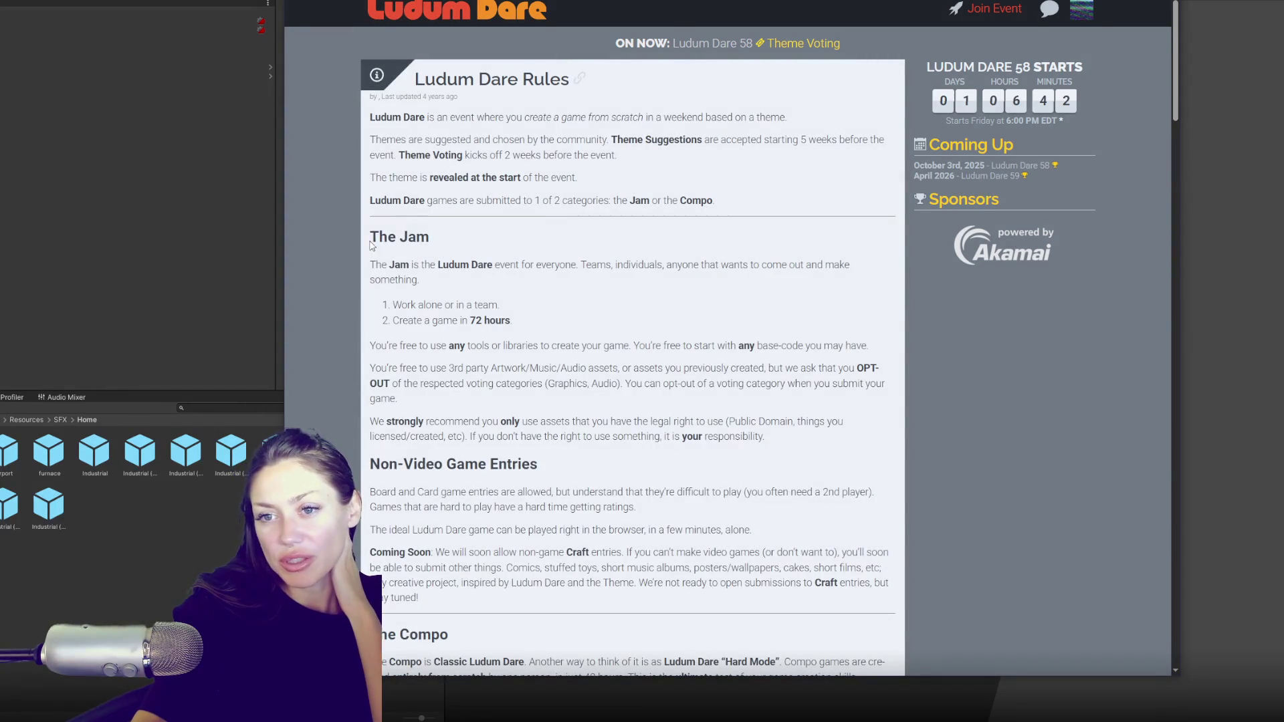
drag(371, 244, 476, 235)
scroll(480, 242, down, 4)
drag(371, 348, 578, 339)
scroll(547, 295, down, 3)
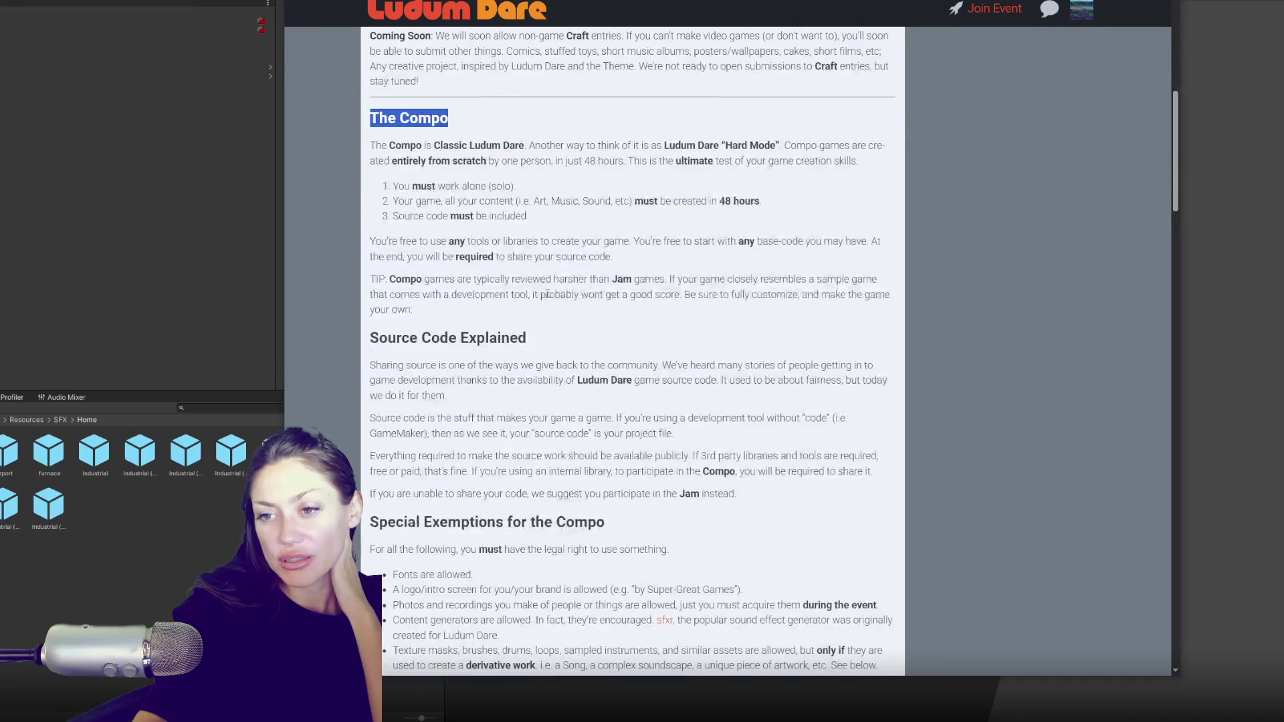
scroll(550, 295, down, 4)
scroll(554, 307, down, 5)
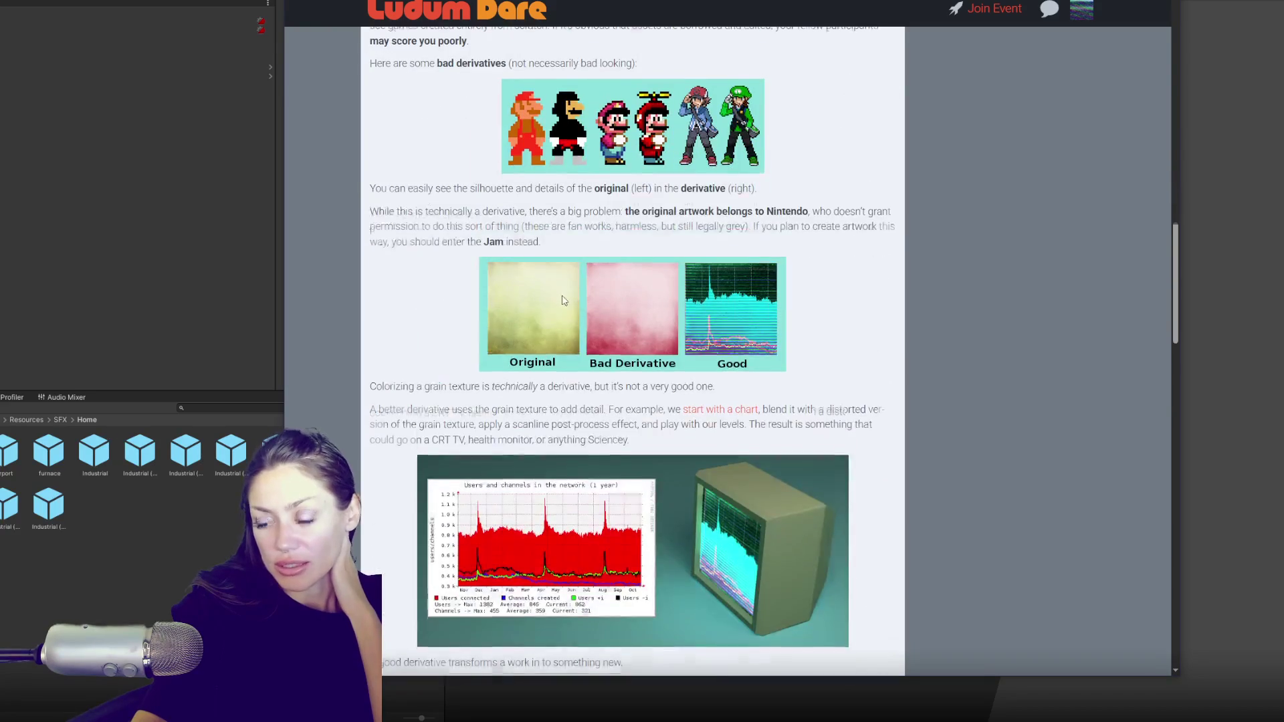
scroll(555, 309, down, 5)
scroll(553, 307, down, 5)
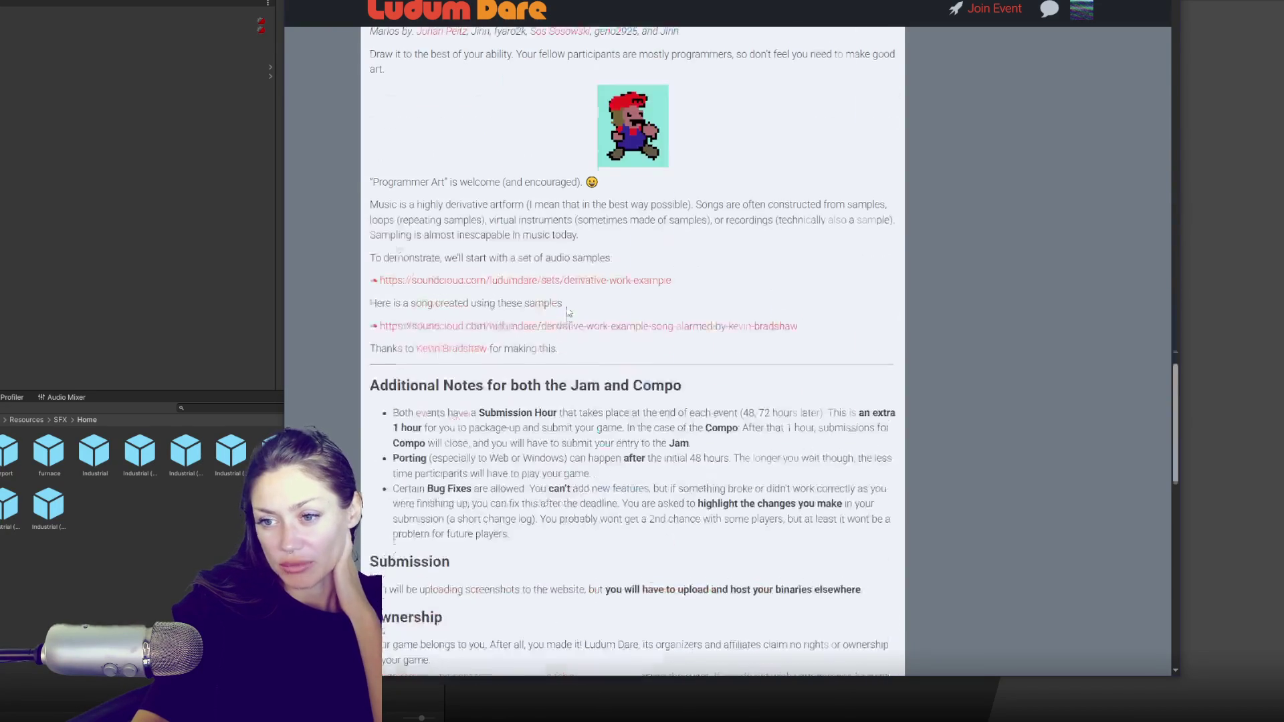
scroll(568, 308, down, 4)
scroll(746, 234, down, 5)
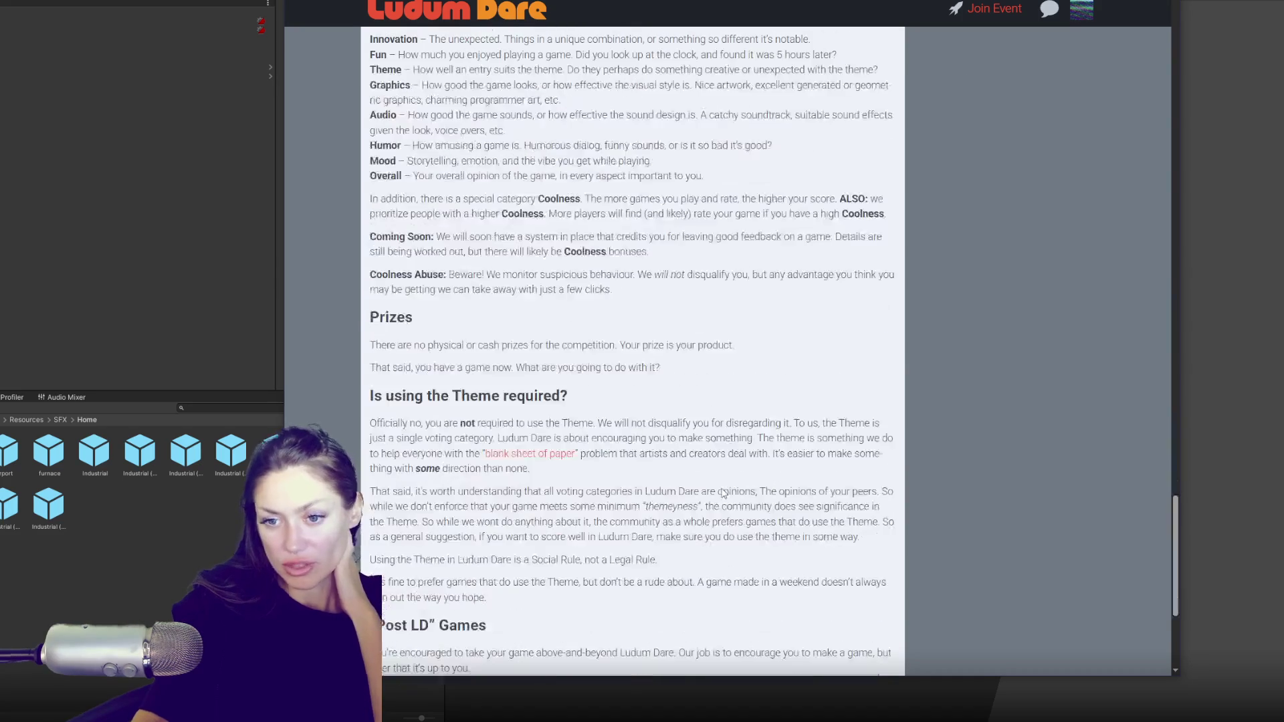
scroll(729, 492, down, 3)
- Scroll back up and return to the Ludum Dare 58 Final Round theme voting page
scroll(774, 452, up, 10)
scroll(774, 451, up, 10)
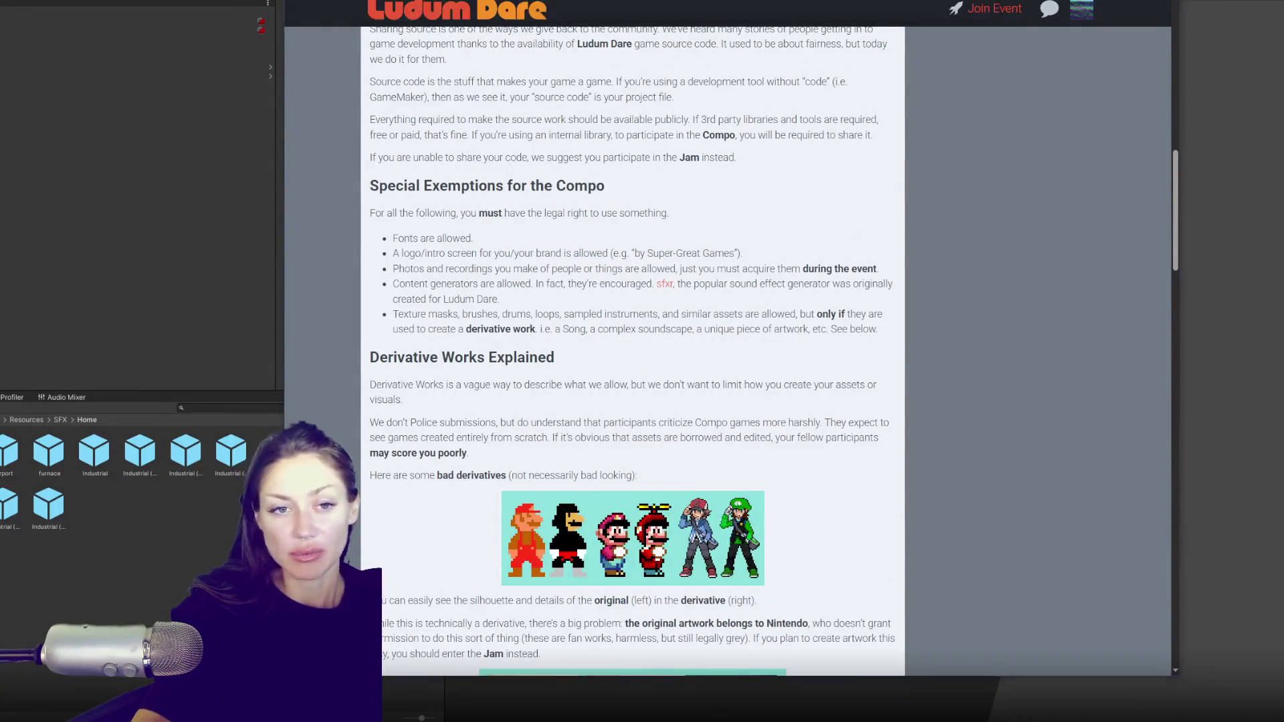
scroll(570, 244, up, 15)
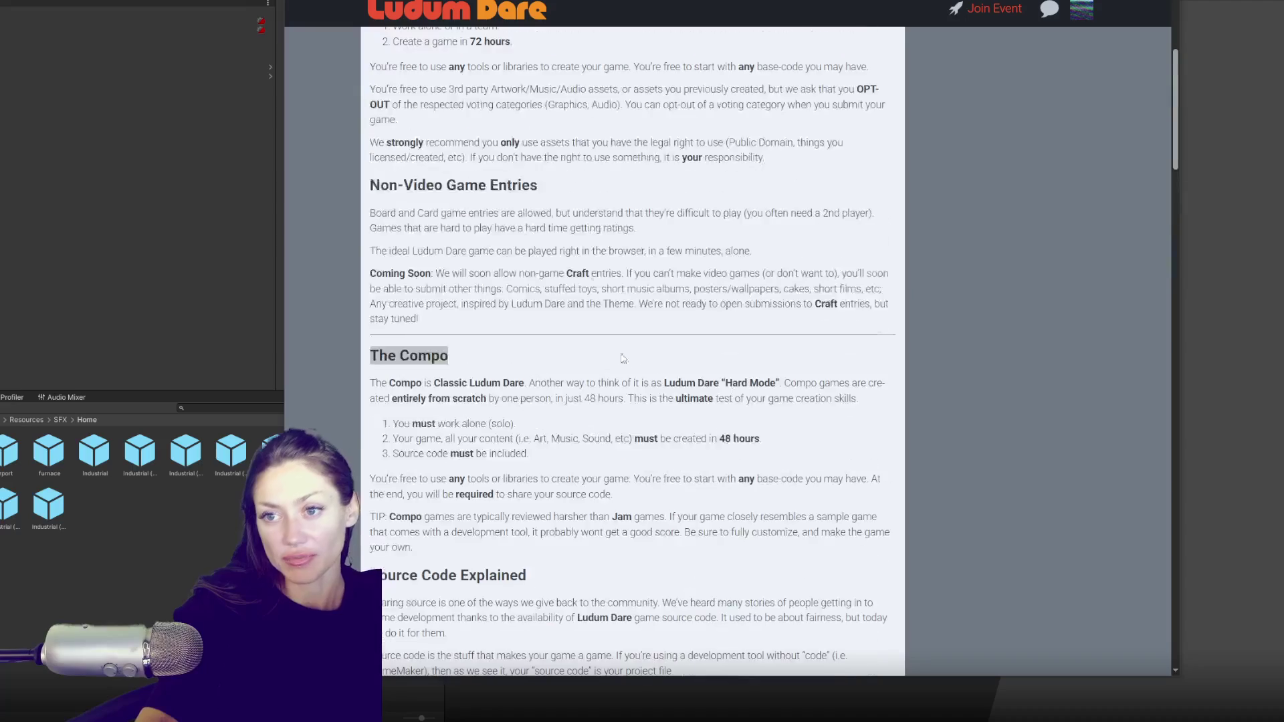
click(487, 20)
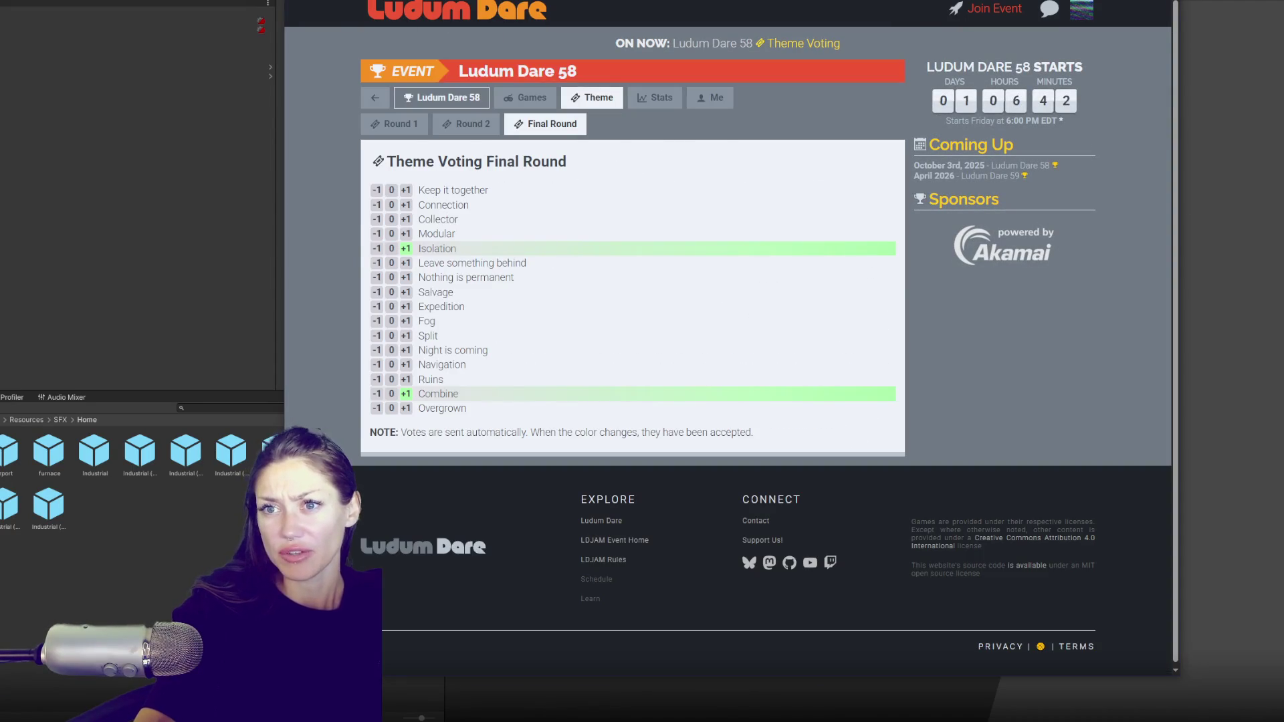
- Go back to the Rules page, highlighting The Compo and The Jam headings while reading
key(alt+Left)
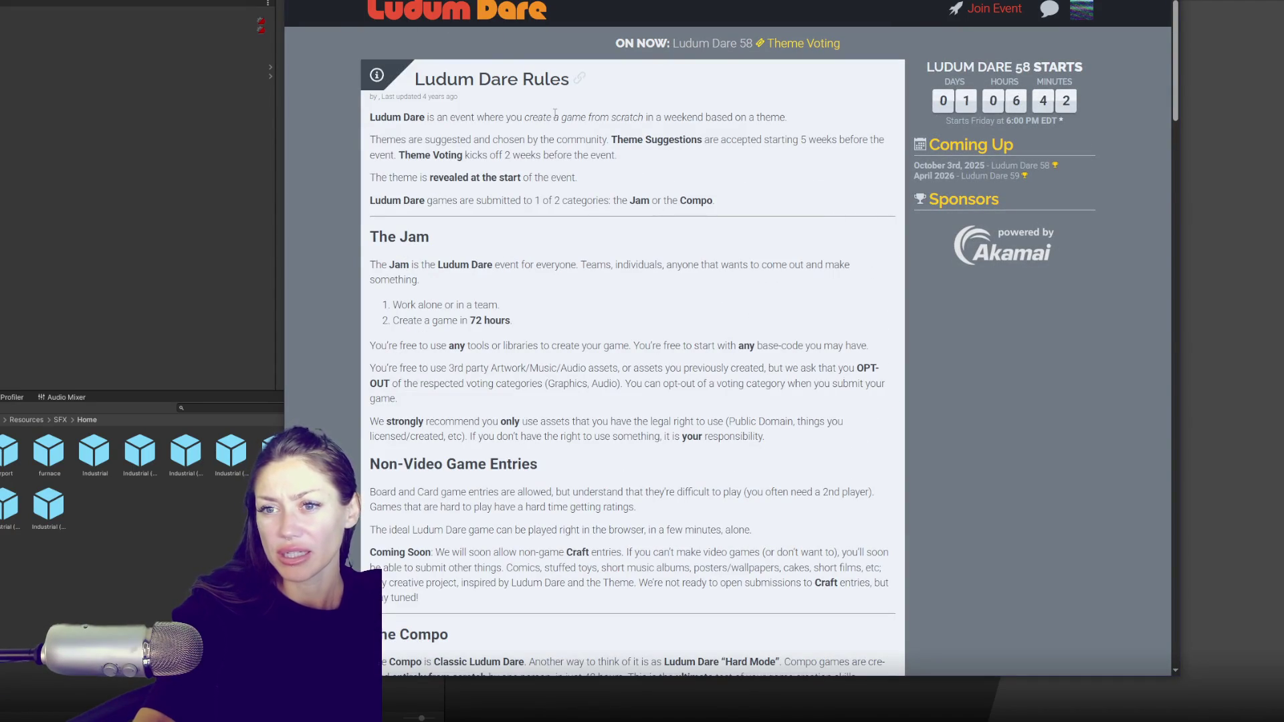
scroll(555, 112, down, 5)
triple_click(415, 232)
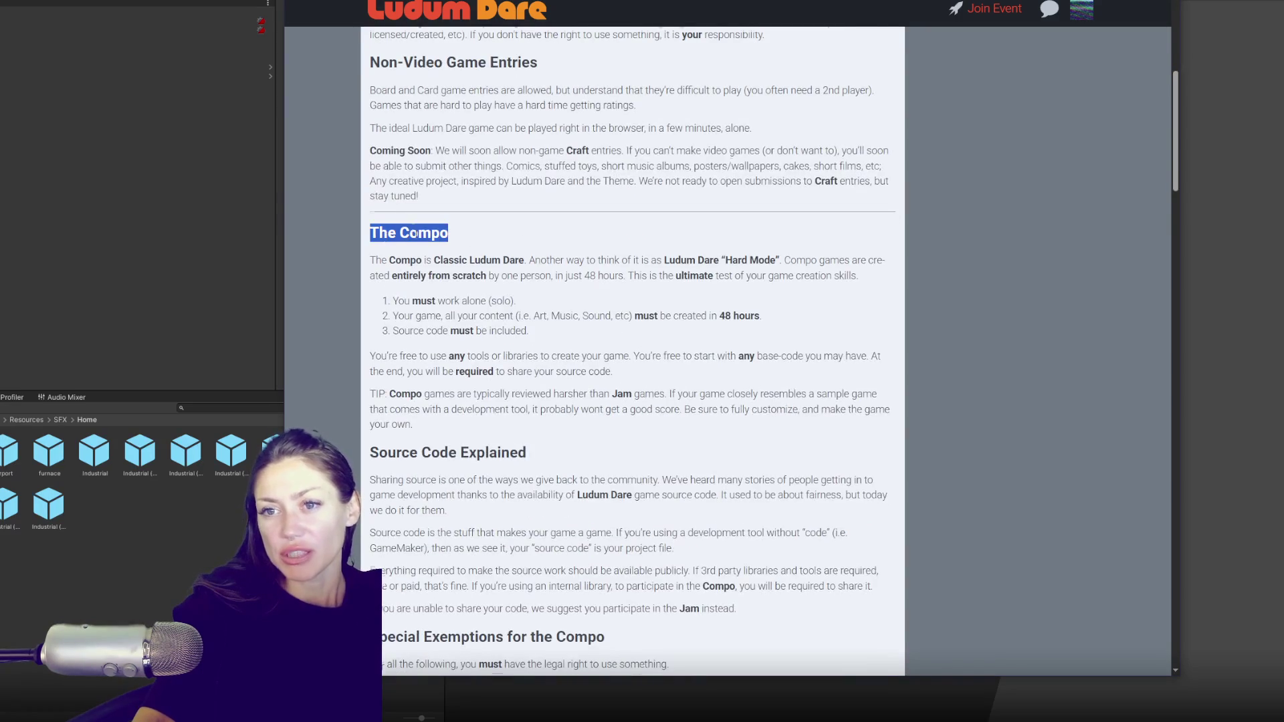
scroll(416, 233, up, 5)
triple_click(405, 179)
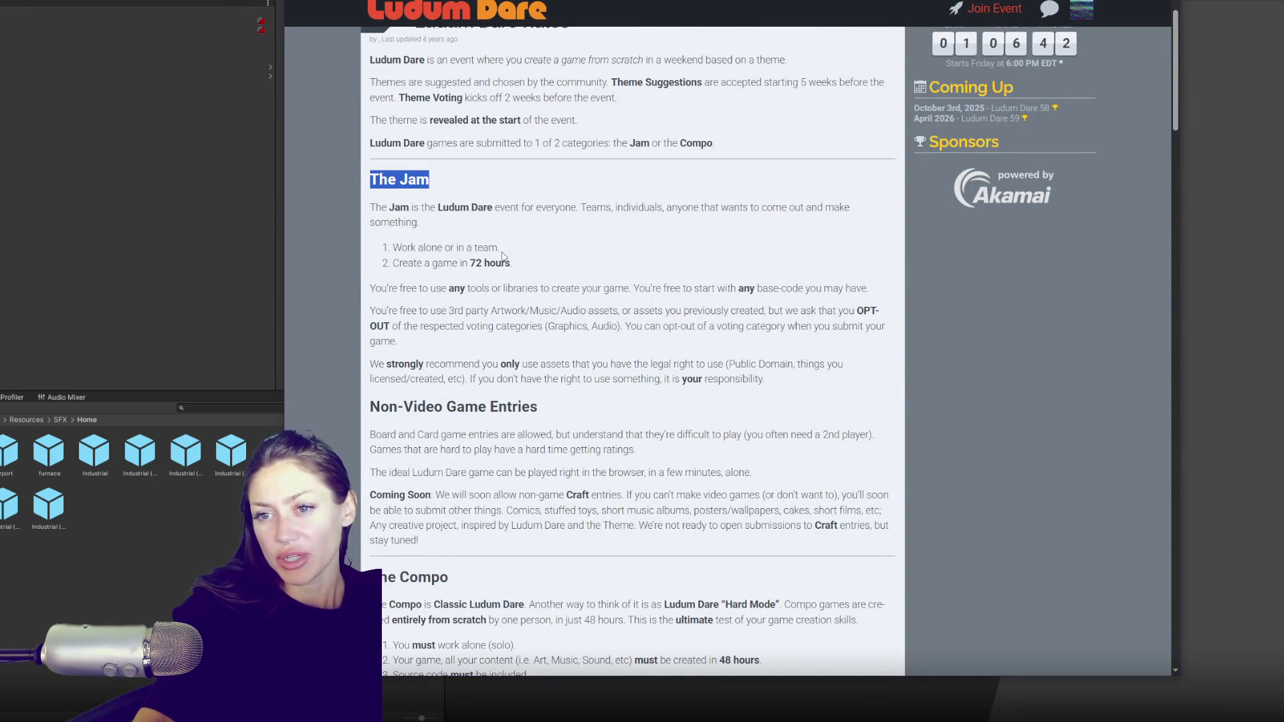
click(472, 263)
drag(473, 263, 521, 264)
- Highlight the 48 hours requirement and The Compo and Source Code Explained text
scroll(521, 264, down, 5)
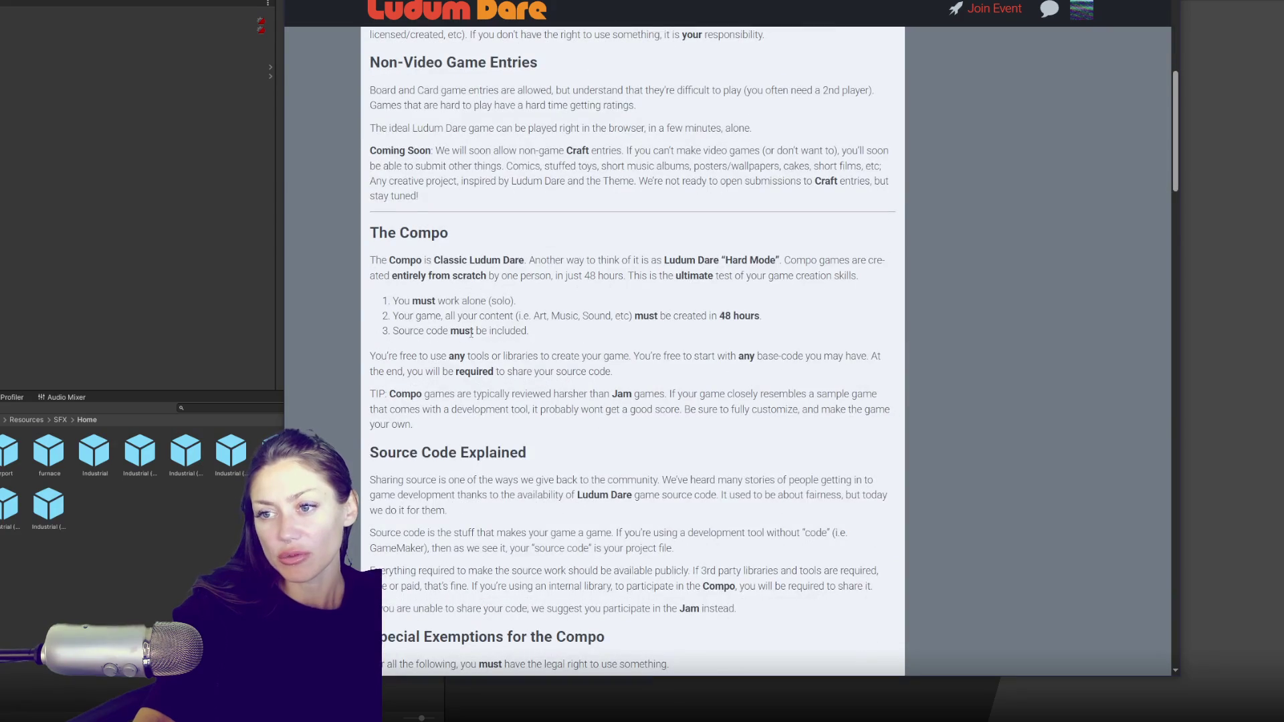
drag(719, 315, 760, 316)
mouse_move(370, 234)
mouse_down()
mouse_move(528, 331)
mouse_move(665, 574)
mouse_move(742, 648)
mouse_up()
scroll(793, 304, down, 3)
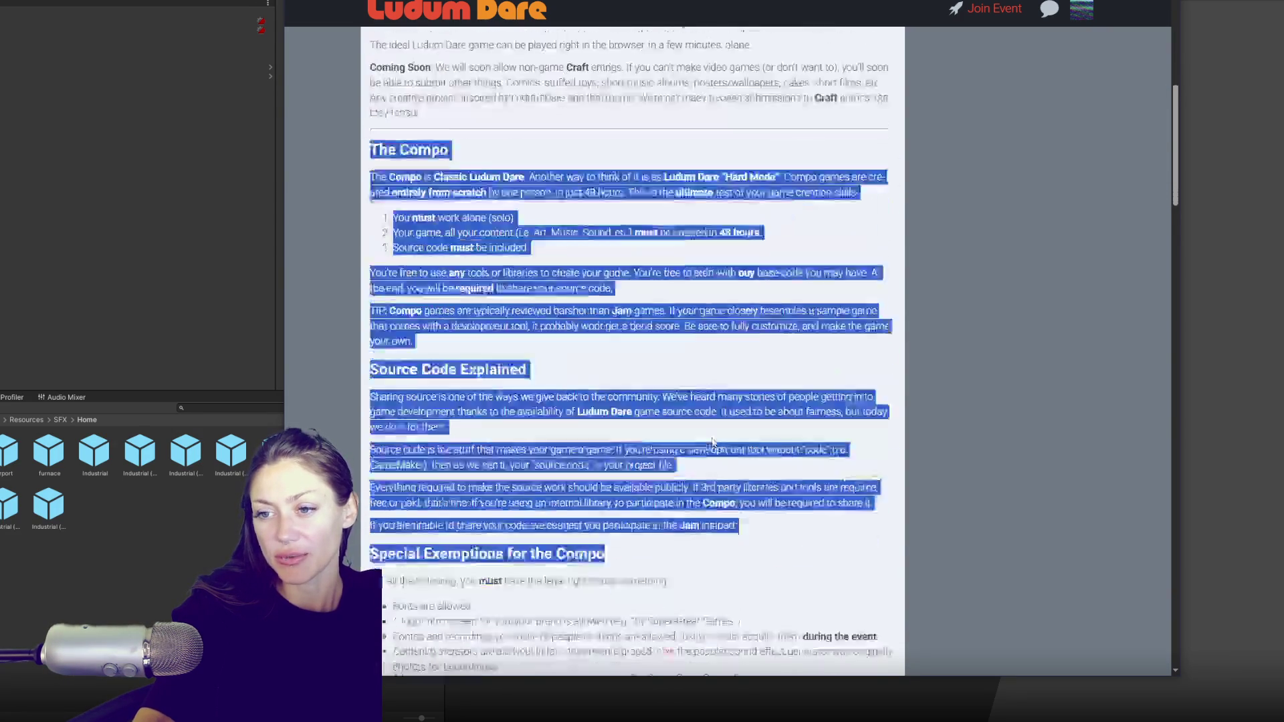
scroll(710, 436, down, 3)
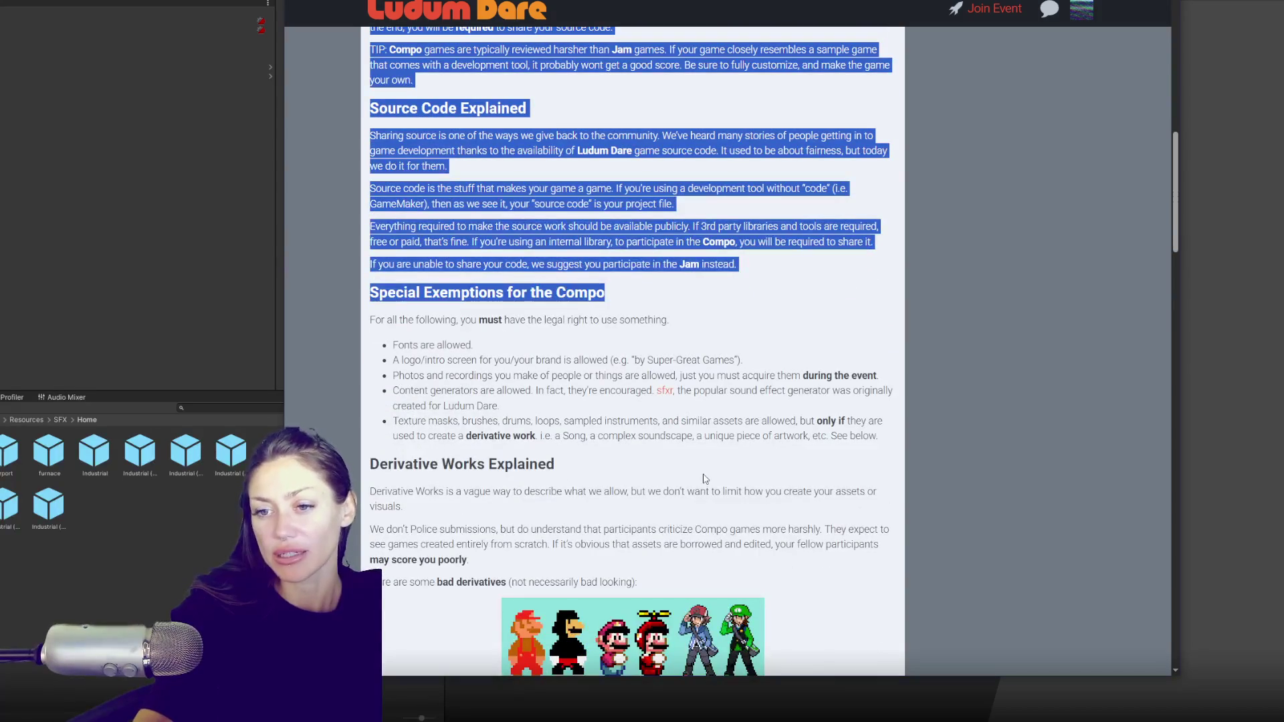
scroll(698, 468, up, 1)
scroll(682, 428, up, 10)
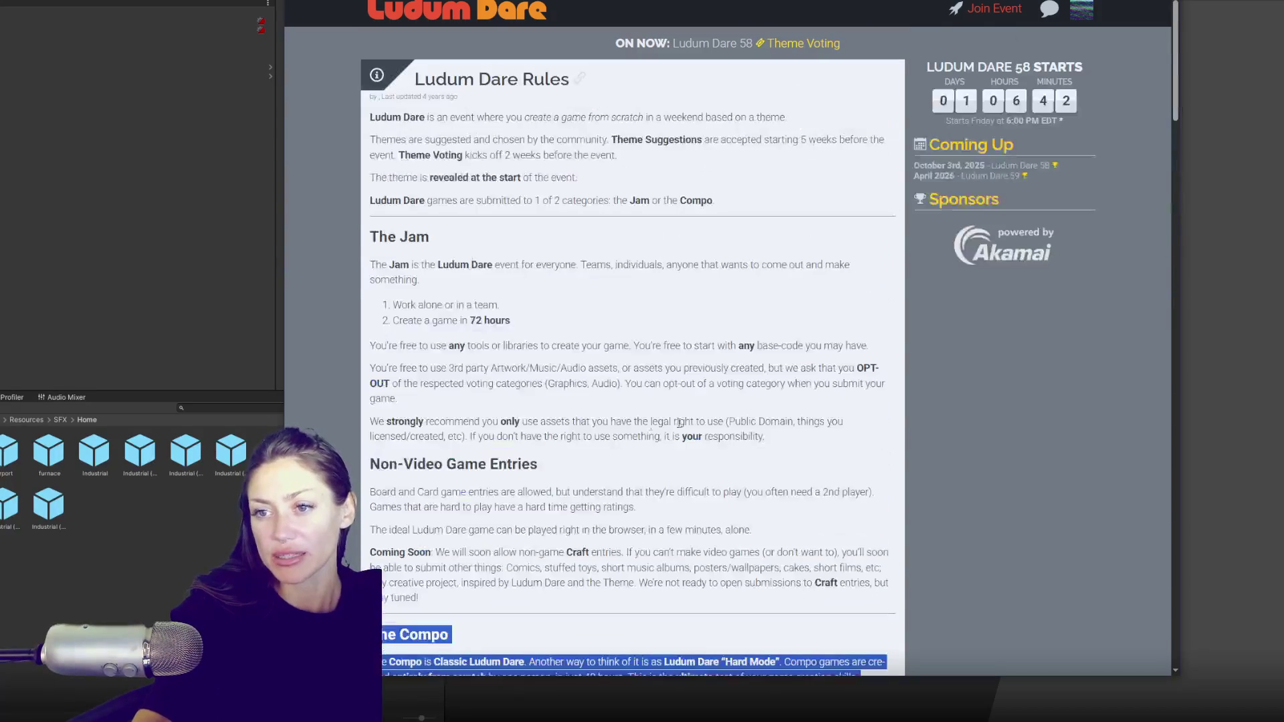
click(526, 337)
scroll(382, 381, down, 2)
mouse_move(369, 121)
mouse_down()
mouse_move(476, 179)
mouse_move(635, 394)
mouse_move(468, 476)
mouse_up()
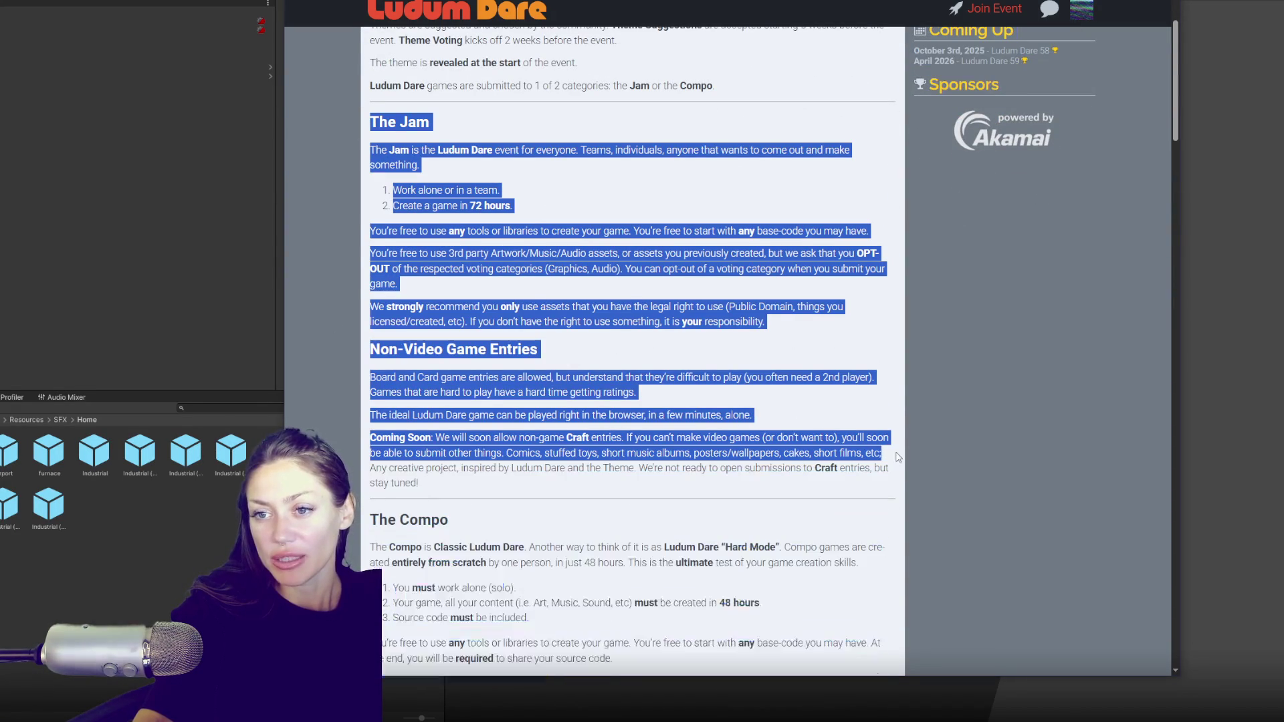
click(564, 300)
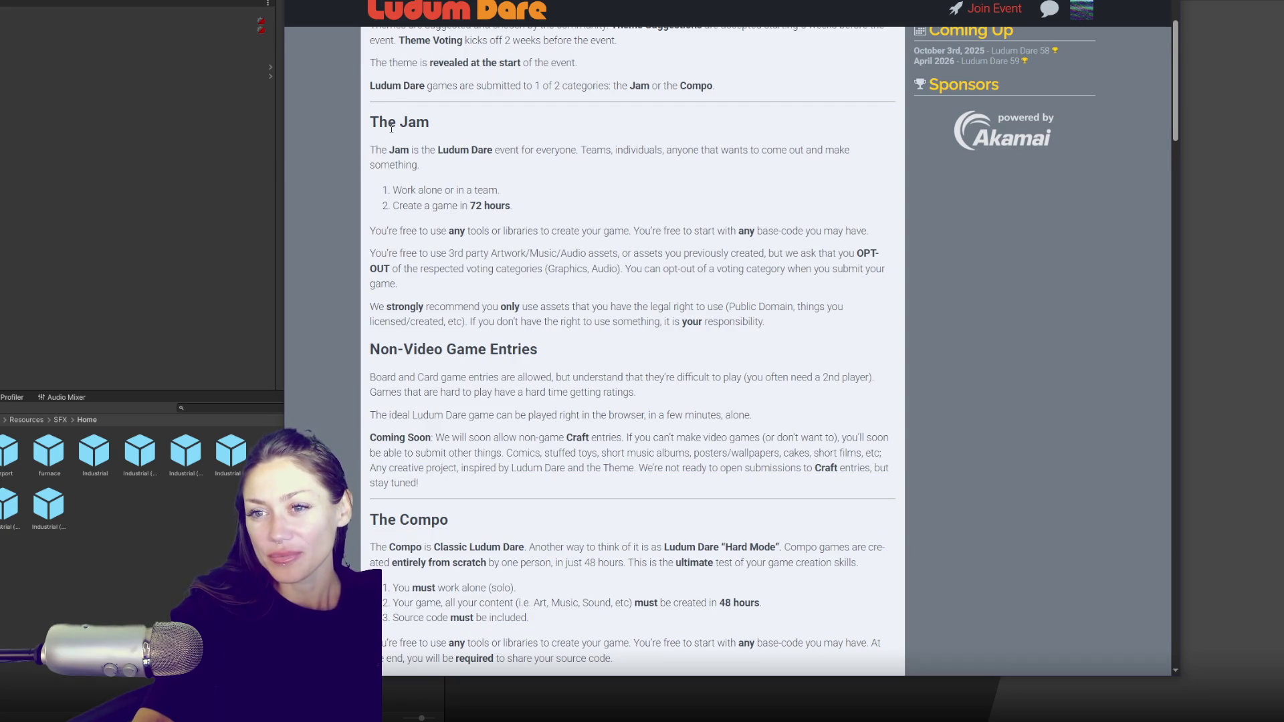
drag(383, 226, 460, 289)
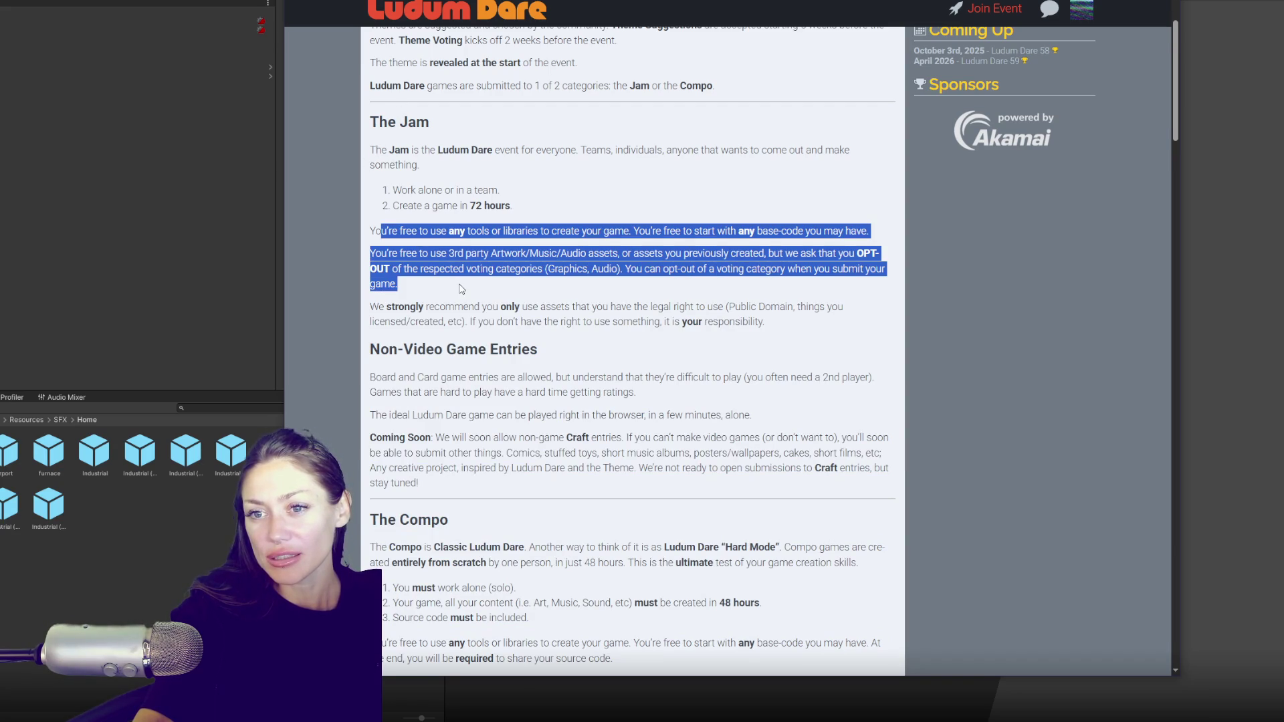
click(461, 289)
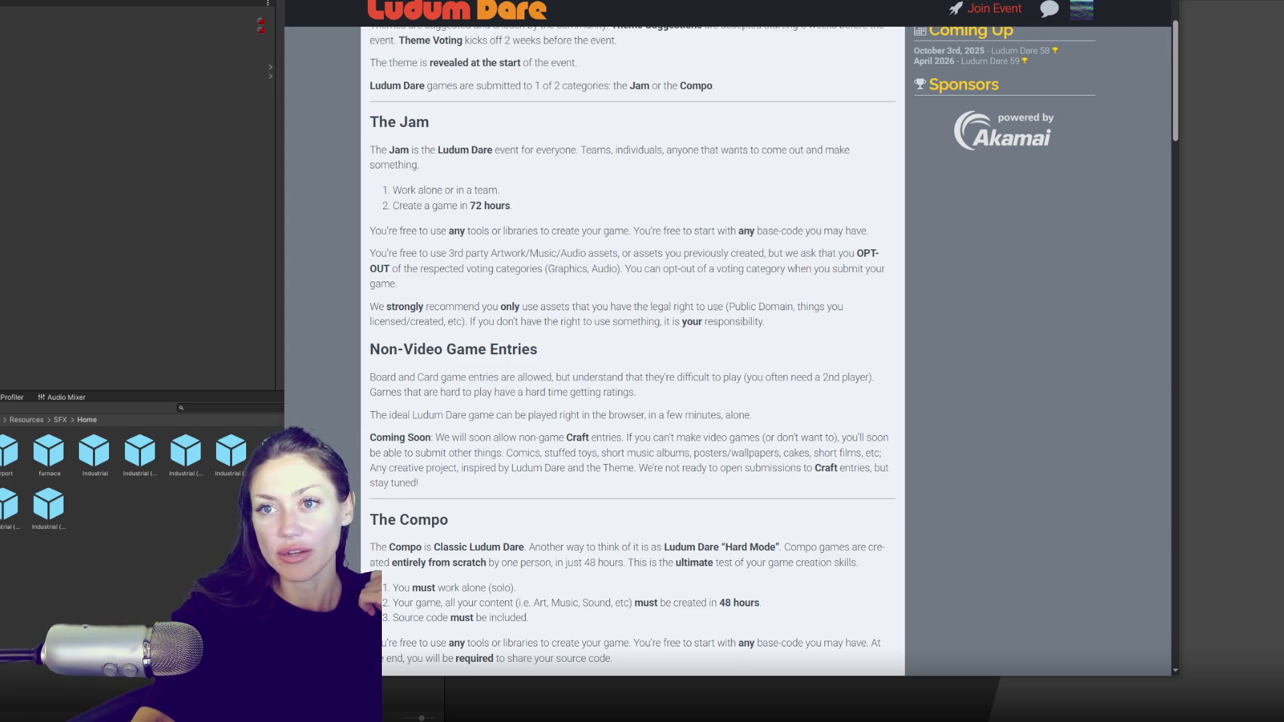
key(alt+Left)
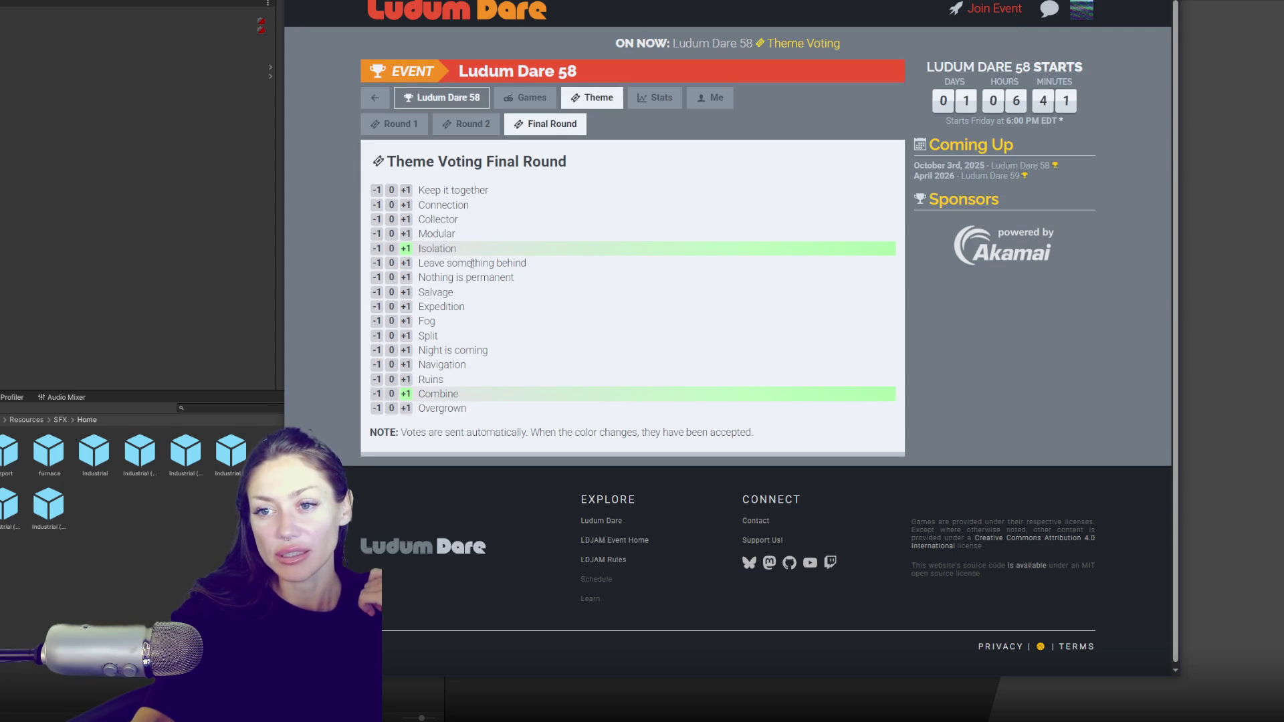
drag(472, 263, 541, 266)
drag(417, 264, 567, 270)
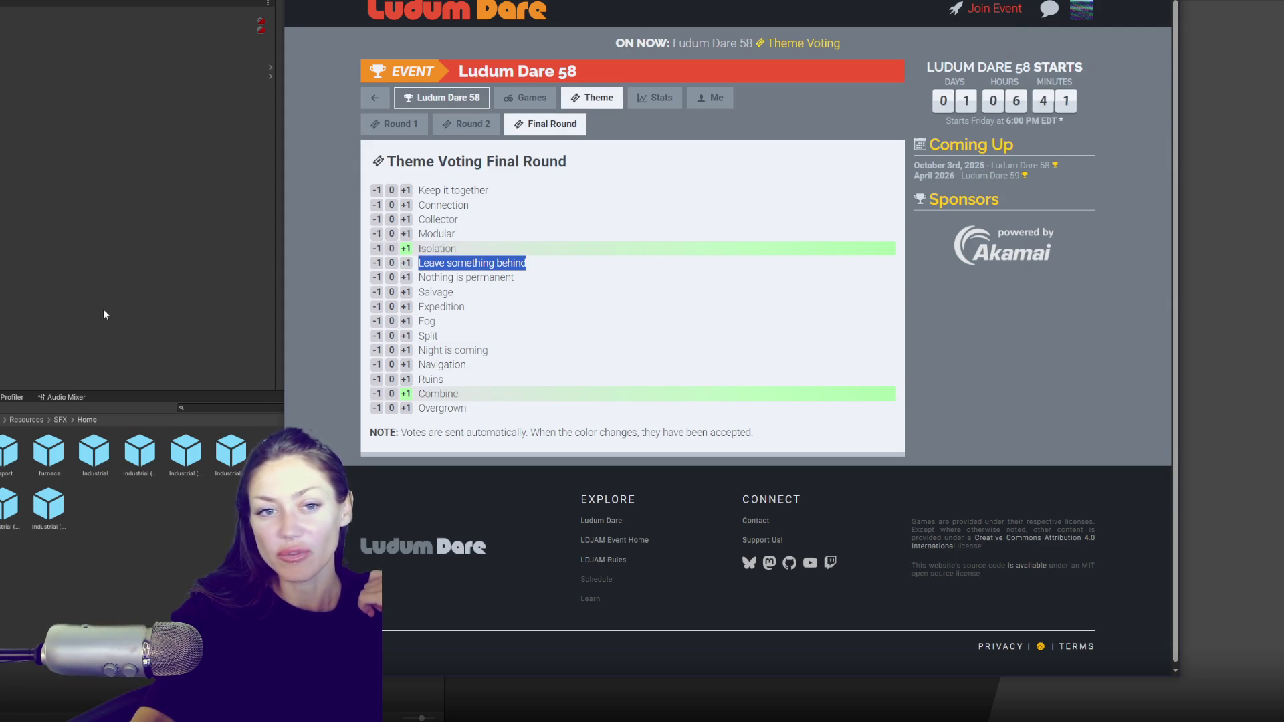
click(106, 315)
click(603, 297)
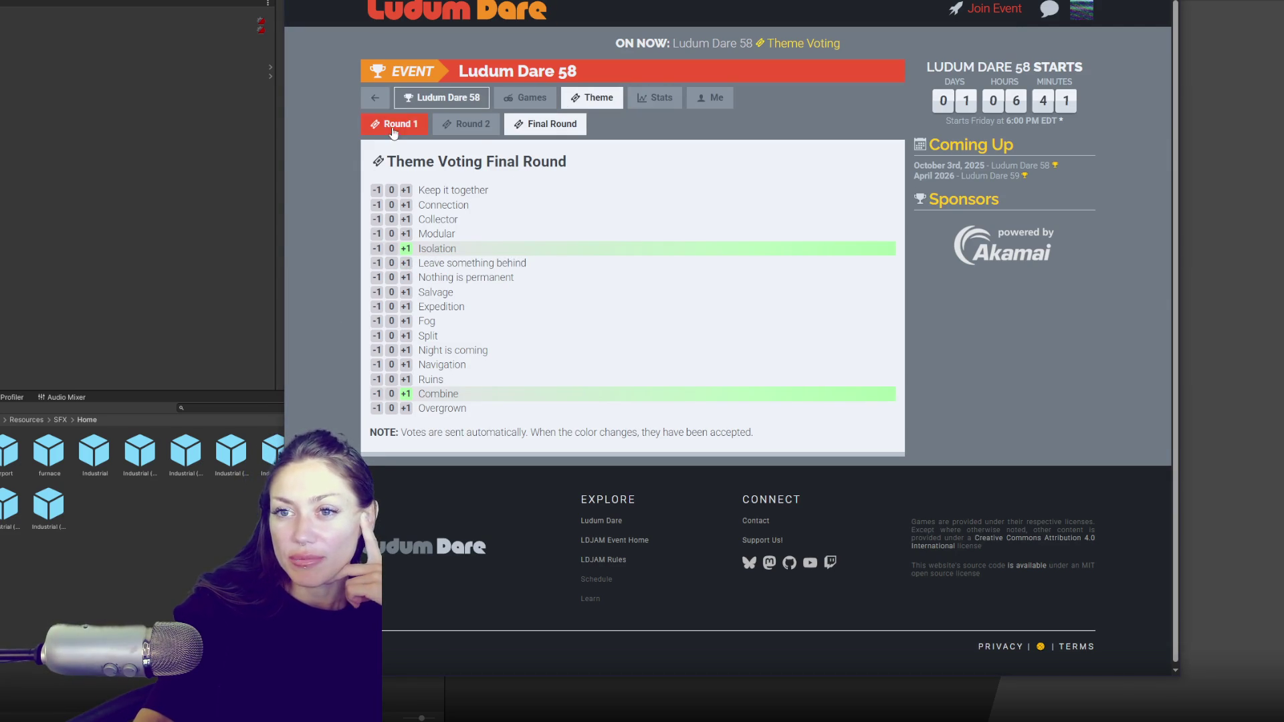
click(392, 233)
click(474, 127)
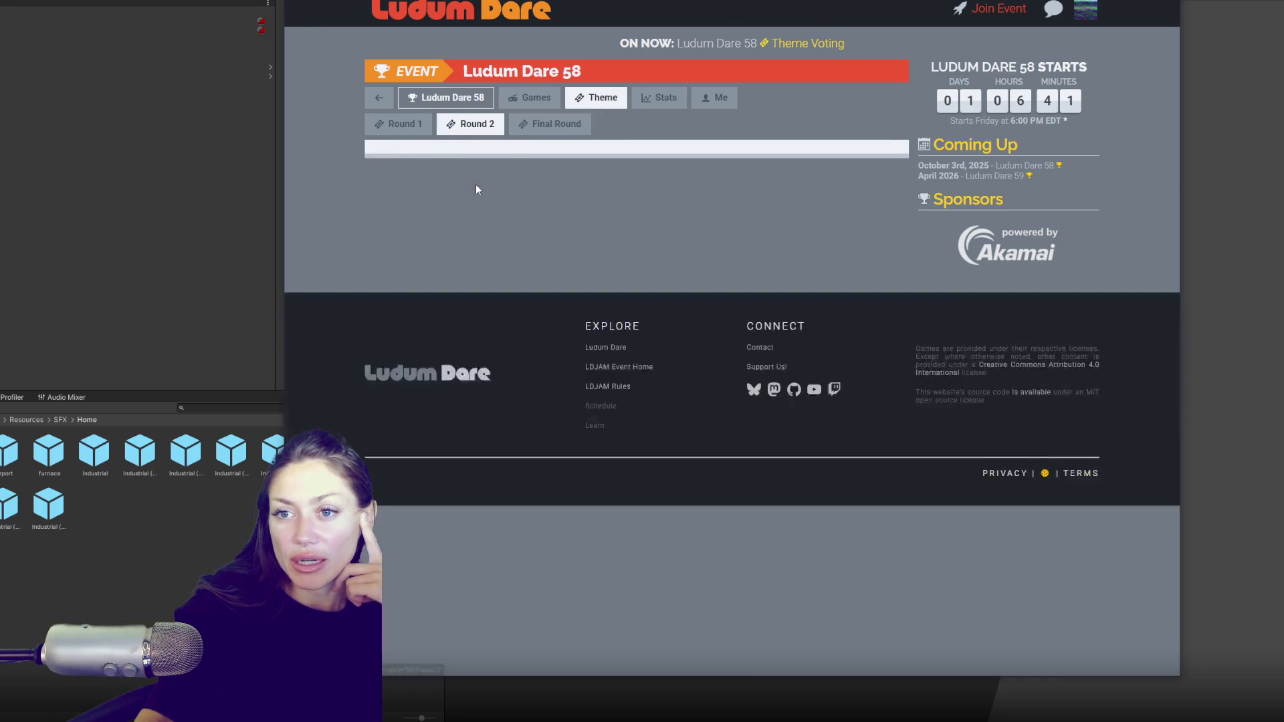
click(530, 123)
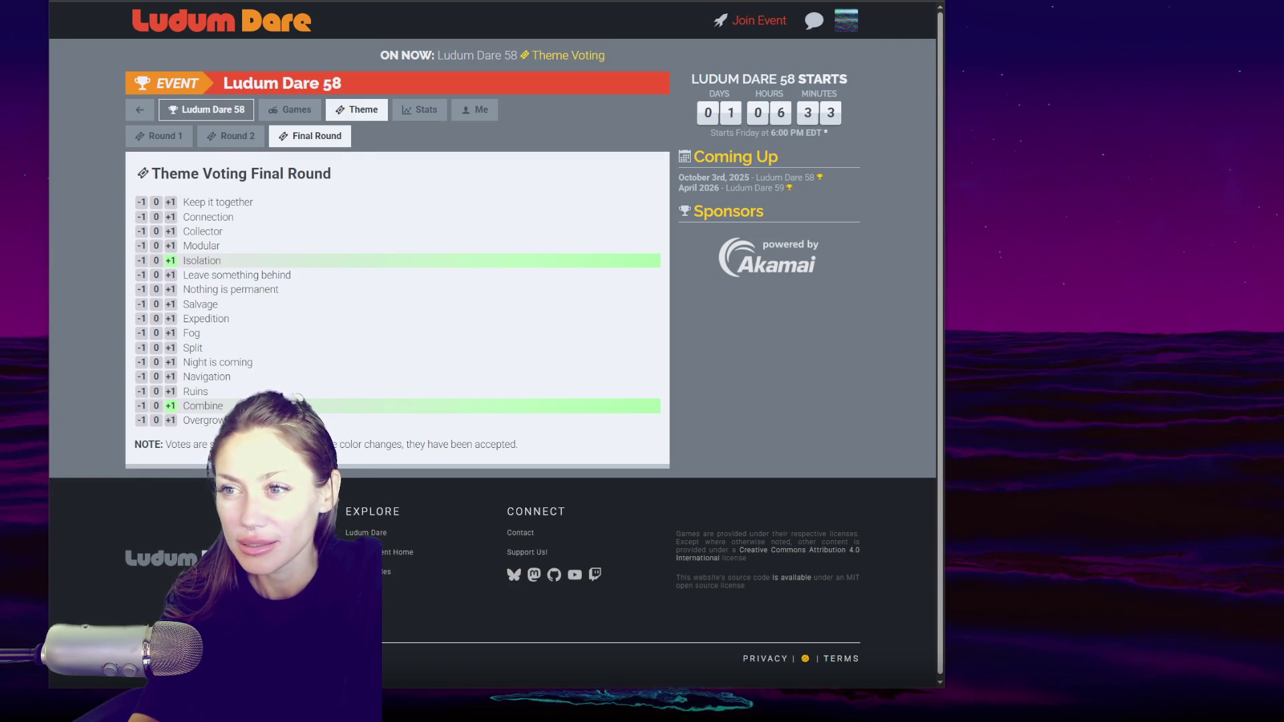
- Select the line 'Starts Friday at 6:00 PM EDT' under the countdown and switch windows
drag(771, 132, 828, 133)
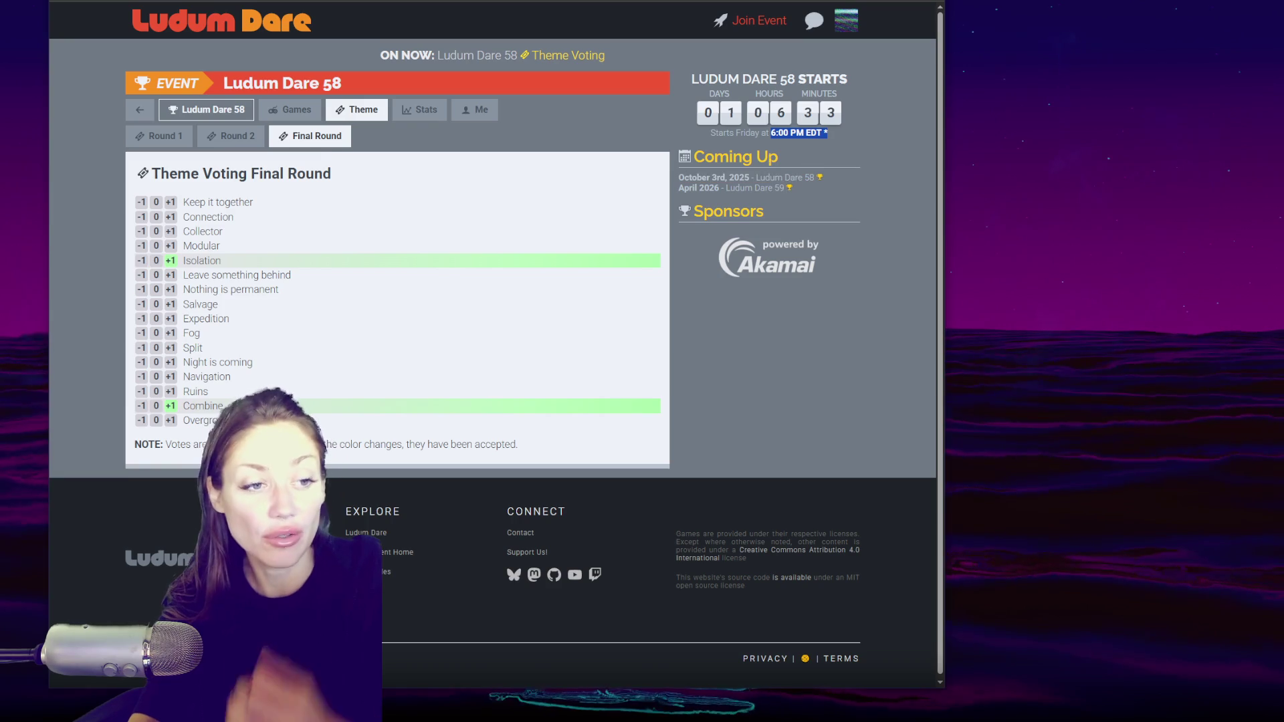
click(829, 181)
drag(771, 133, 857, 137)
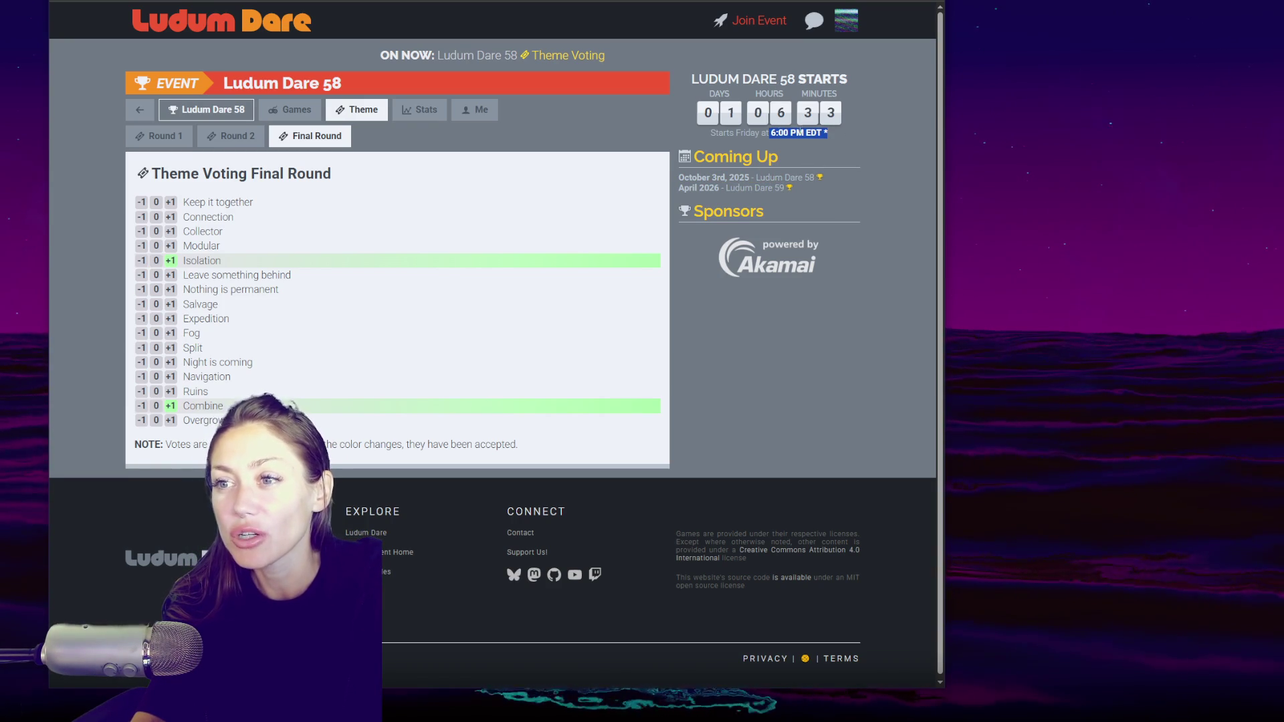
drag(832, 131, 707, 136)
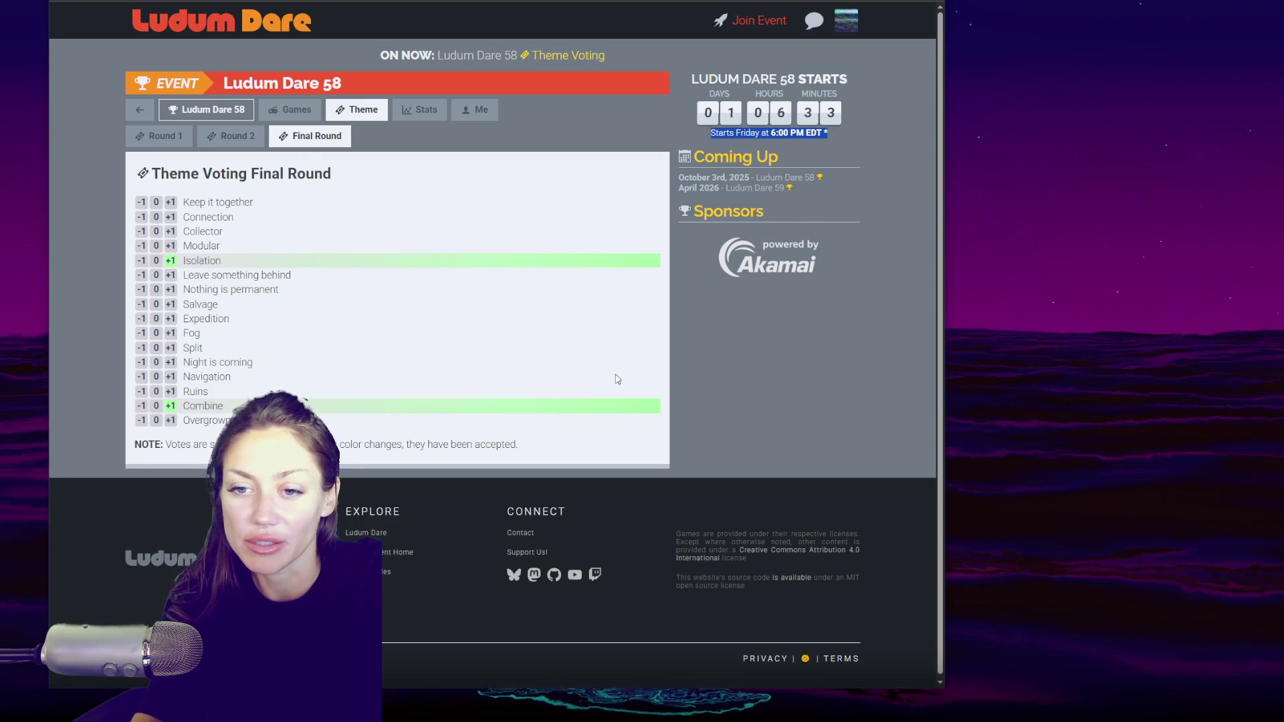
key(alt+Tab)
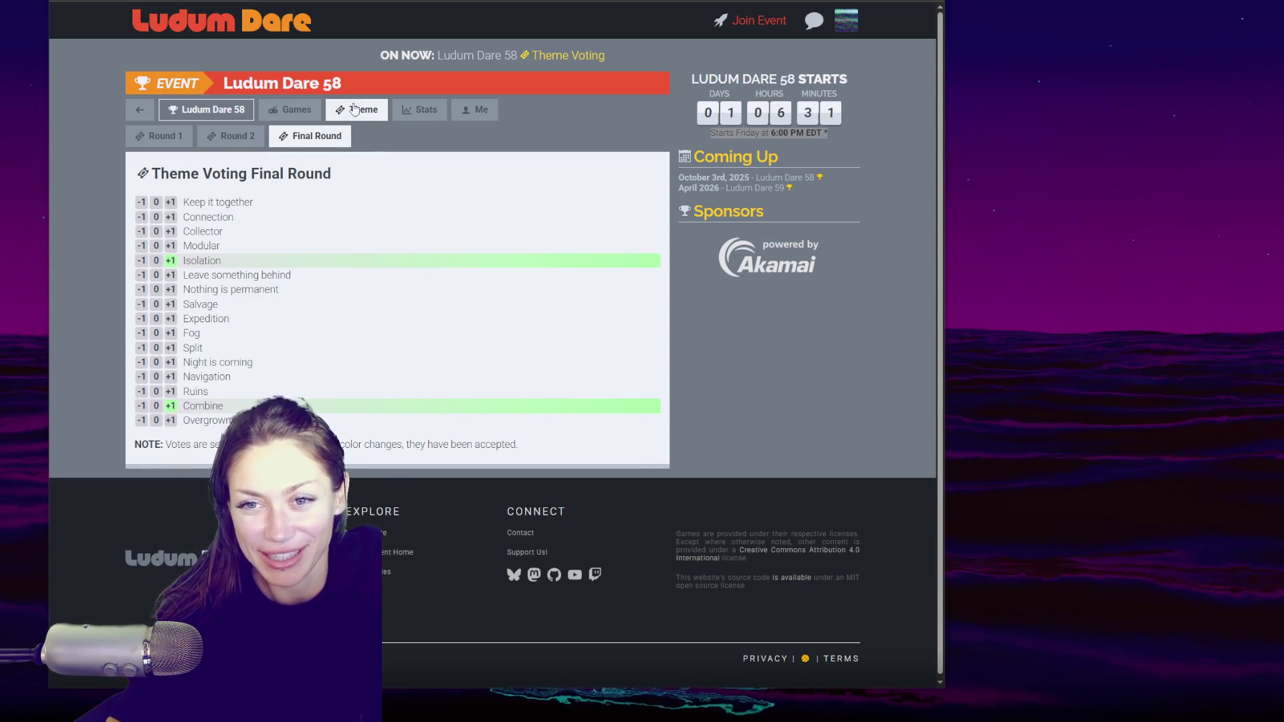
- Select 'Collector', then 'Salvage', then 'Nothing is permanent', switching windows after each pick
double_click(202, 232)
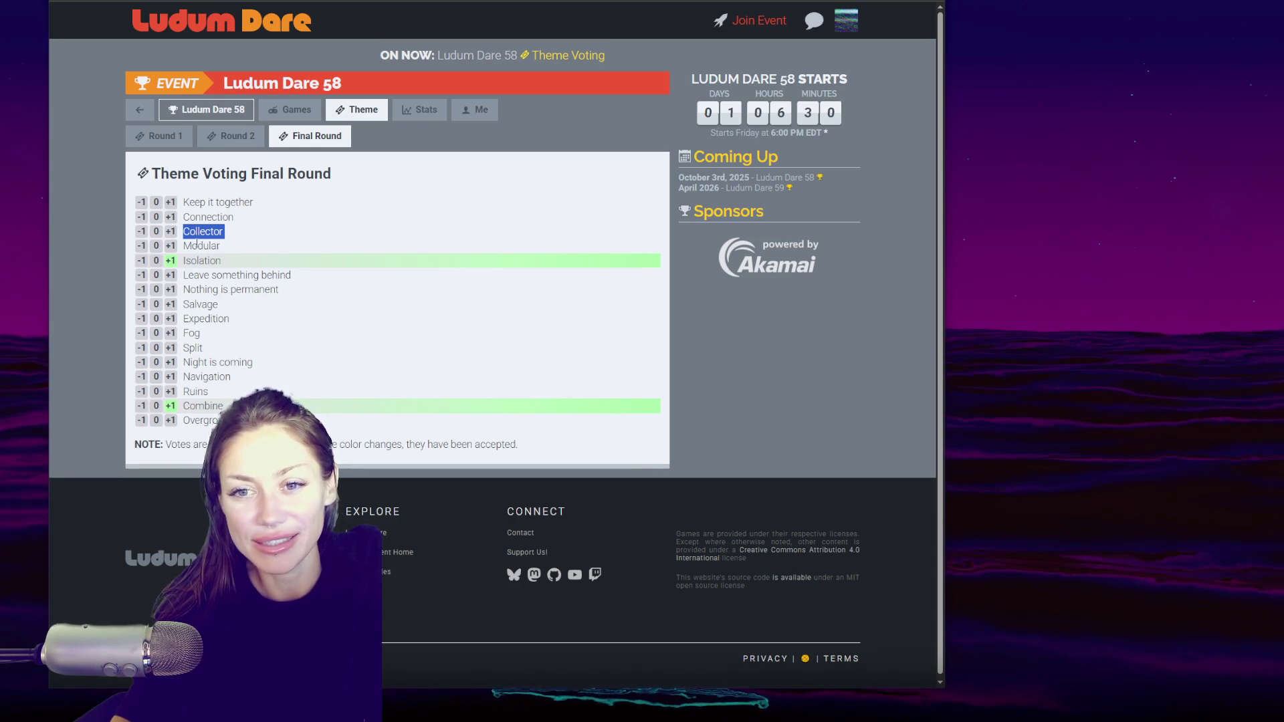
double_click(199, 305)
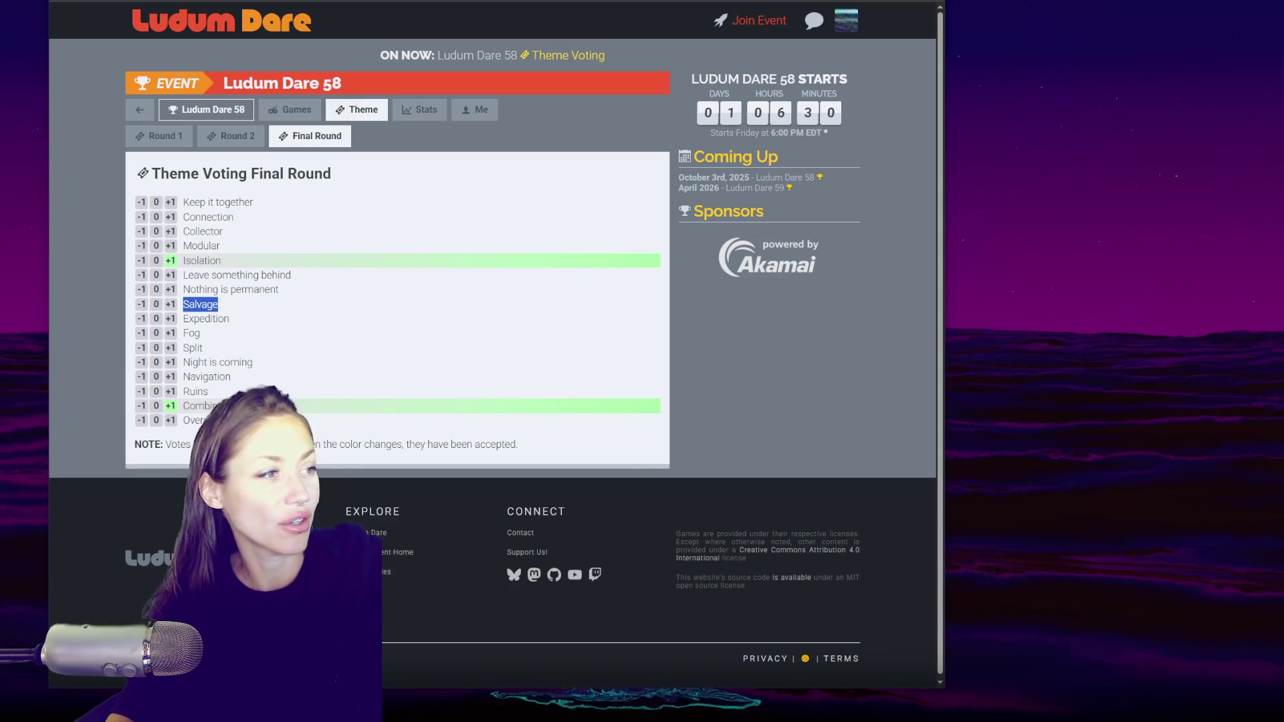
key(alt+Tab)
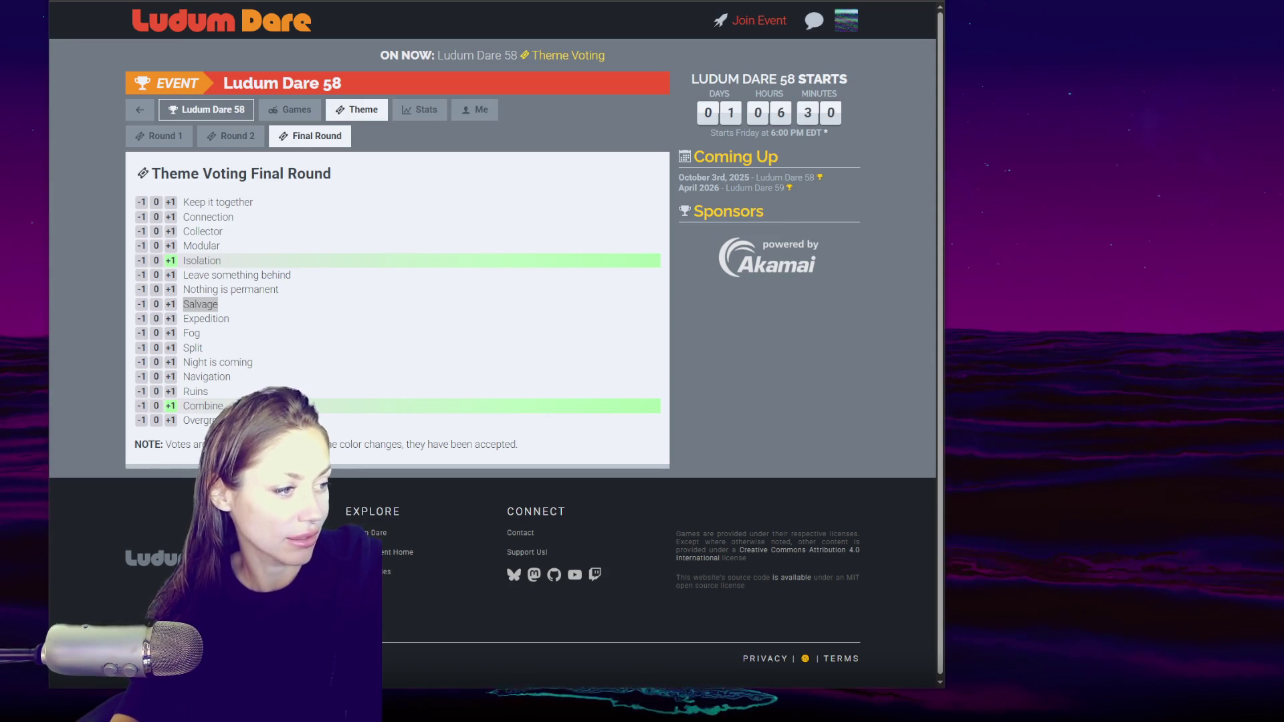
triple_click(231, 289)
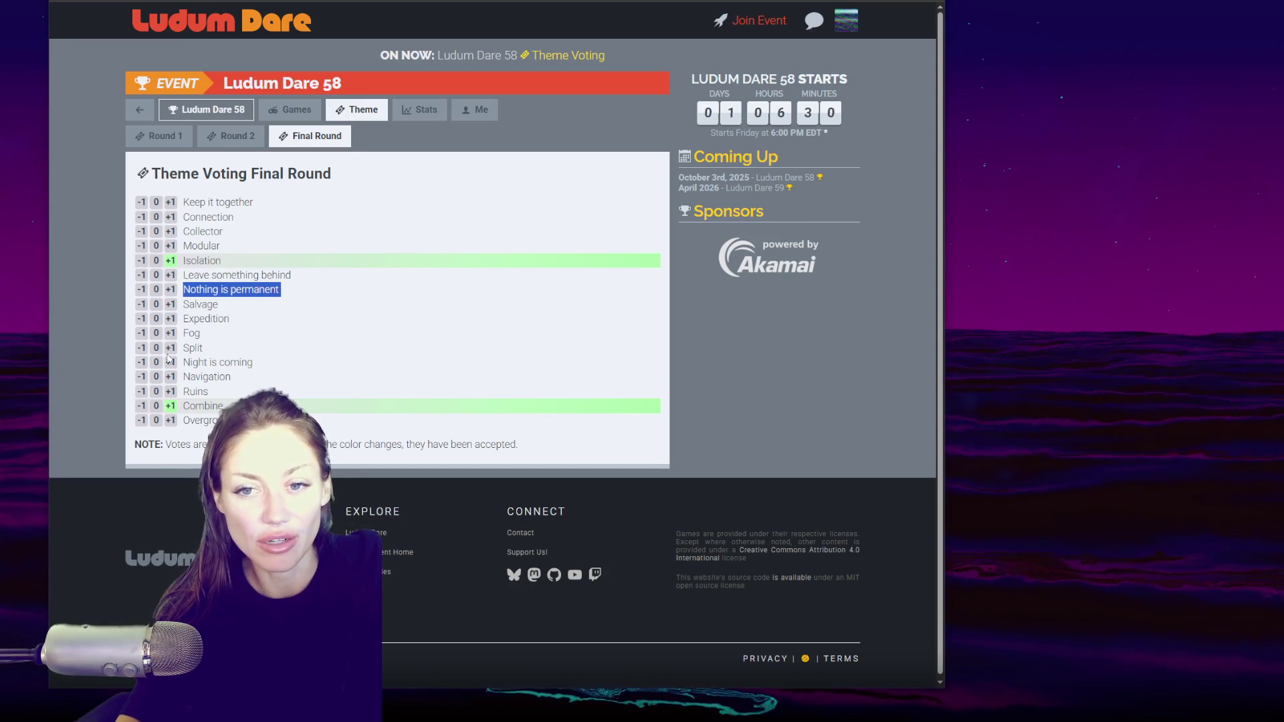
key(alt+Tab)
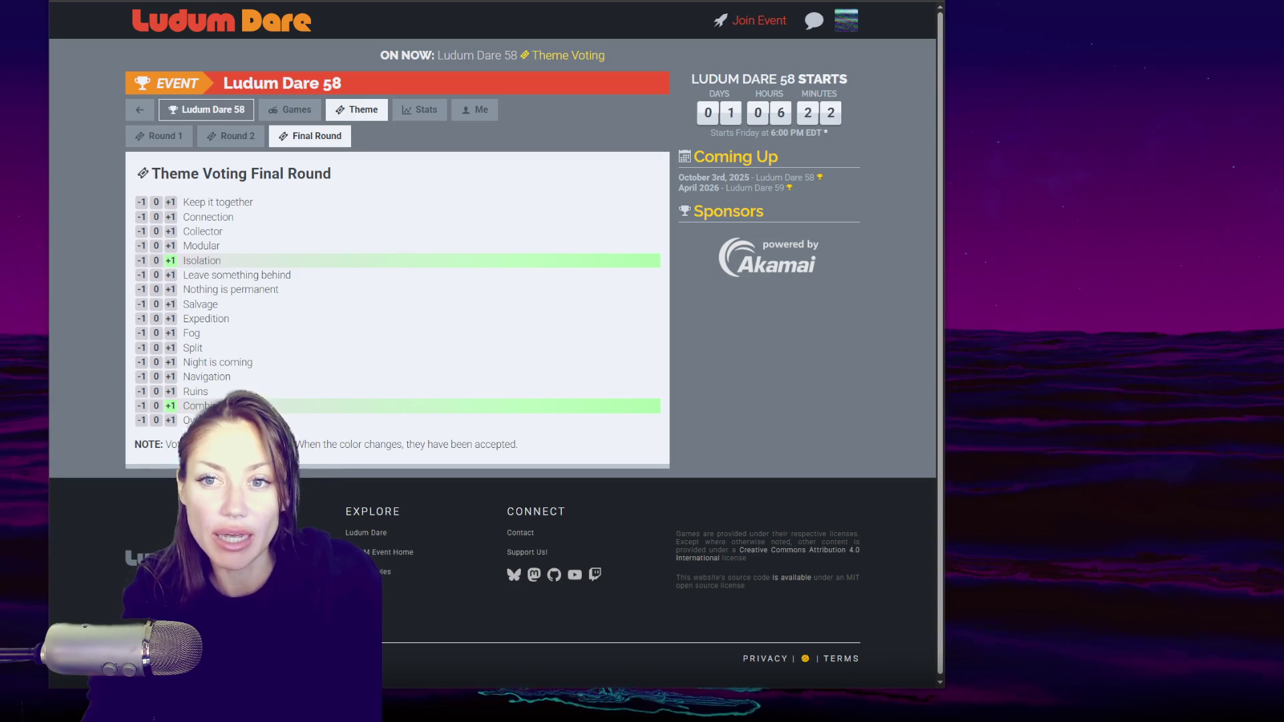
- Open the Ludum Dare event description and rules page
click(280, 83)
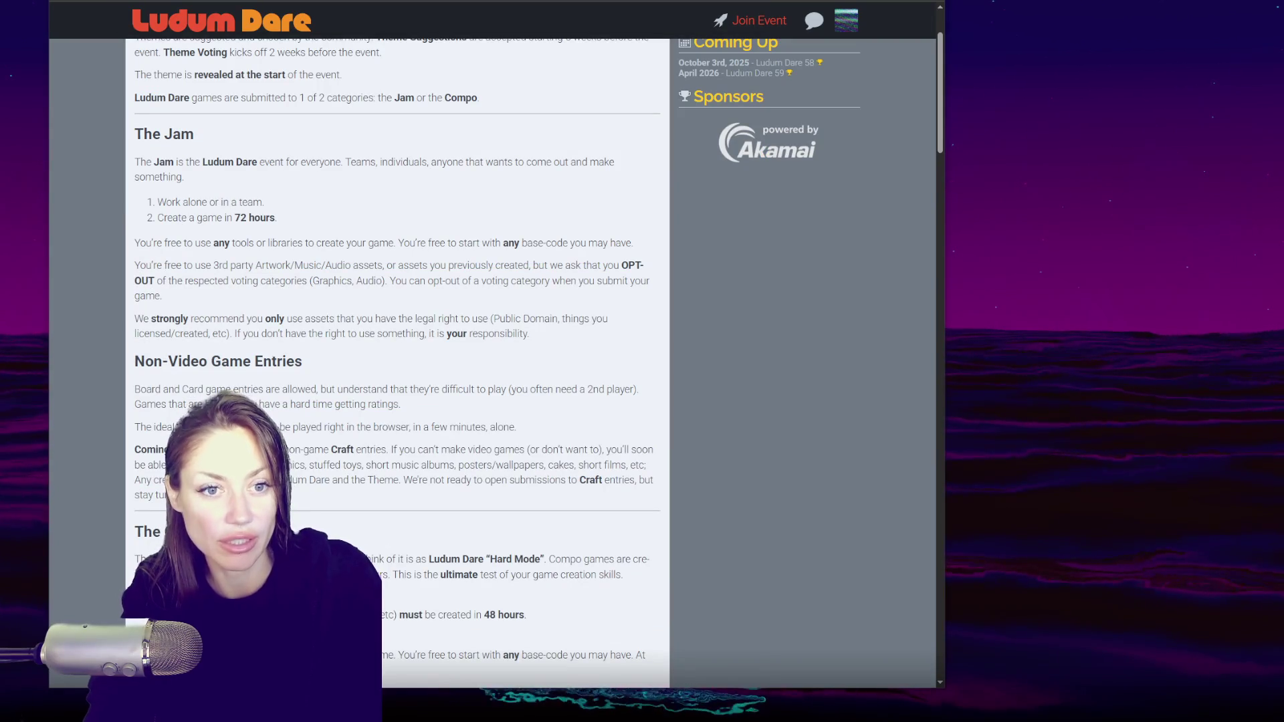
- Skim back and forth through the Compo rules and source code requirements
scroll(322, 359, down, 15)
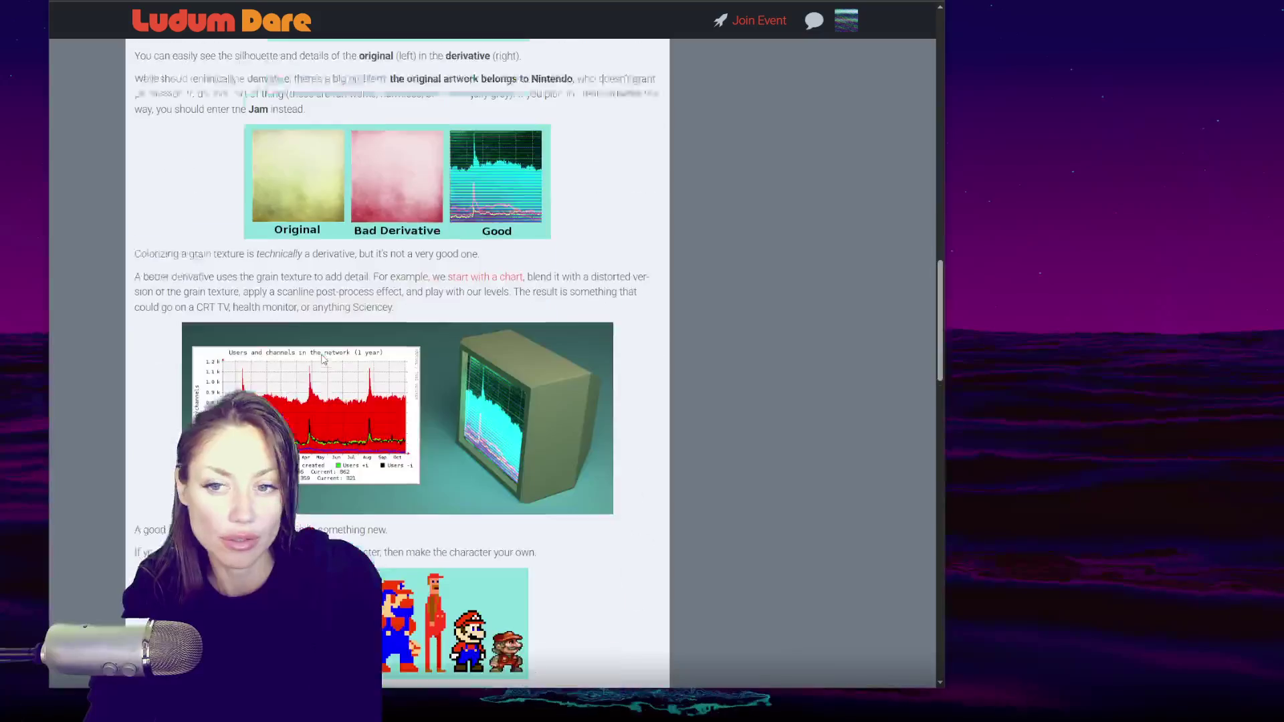
scroll(321, 359, down, 10)
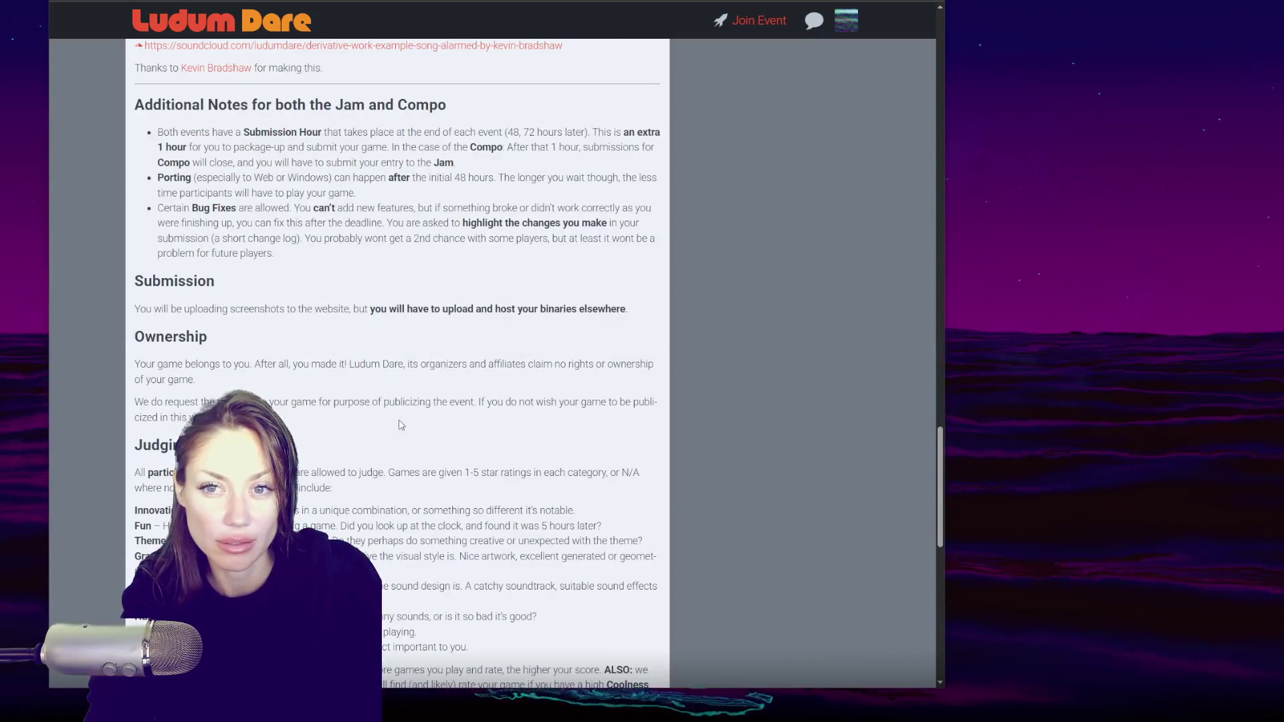
scroll(400, 425, down, 6)
scroll(401, 409, down, 5)
scroll(472, 401, up, 10)
scroll(471, 399, up, 20)
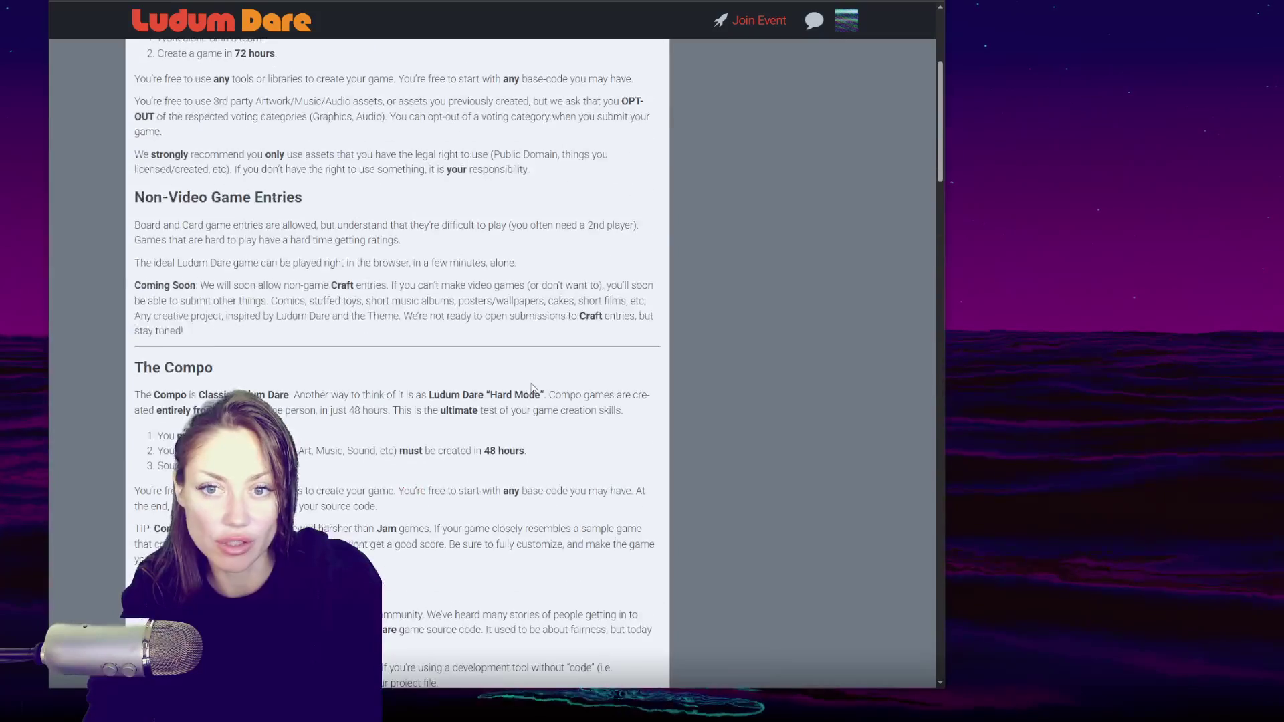
scroll(531, 387, up, 5)
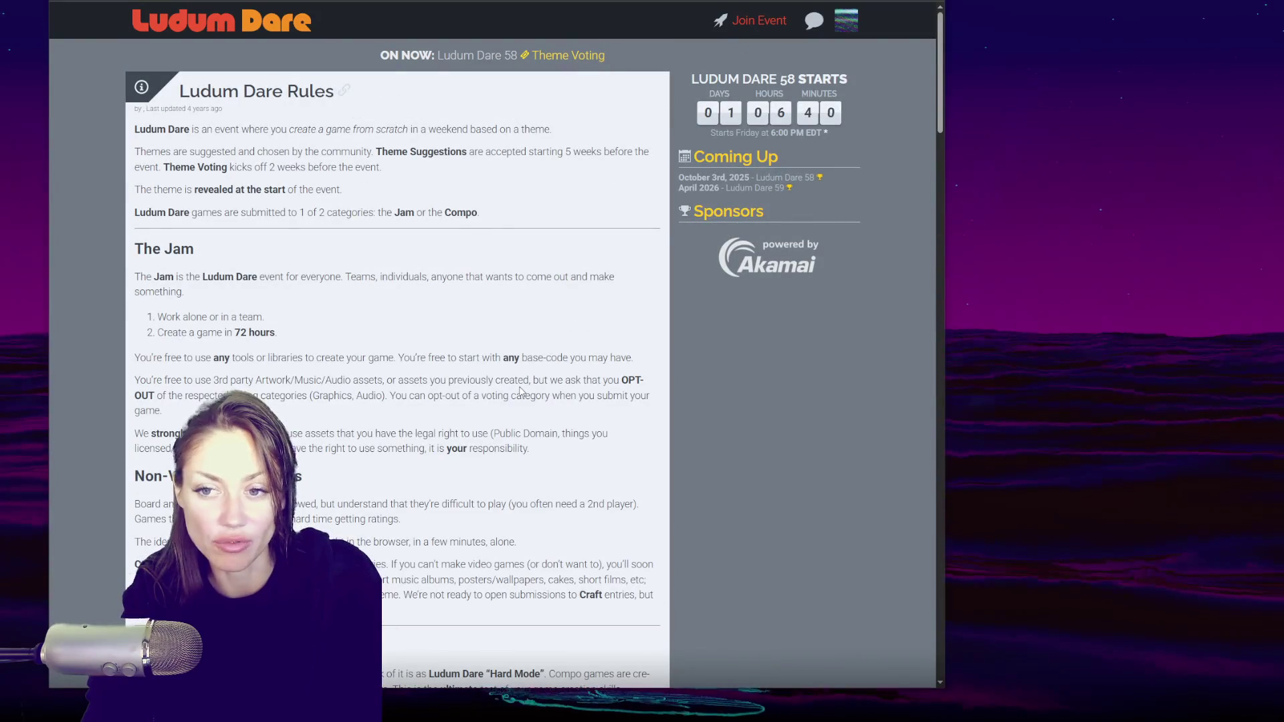
scroll(519, 381, down, 6)
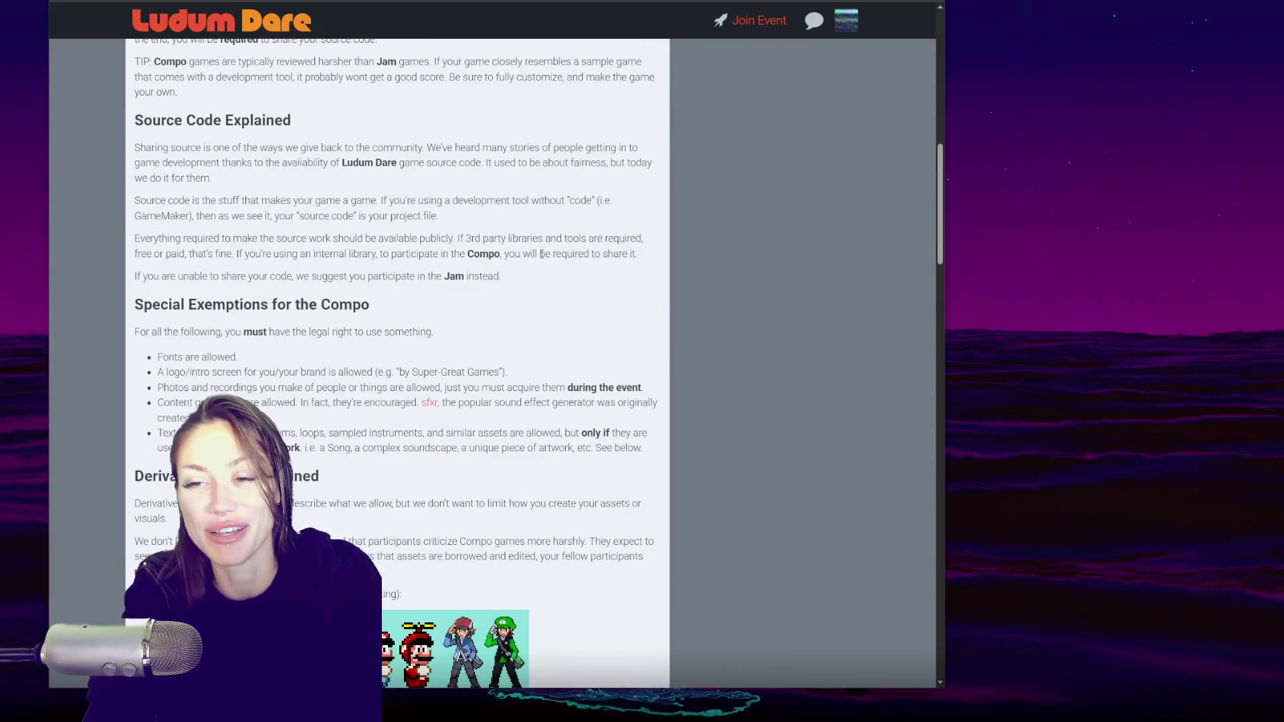
scroll(535, 267, up, 10)
scroll(521, 264, down, 6)
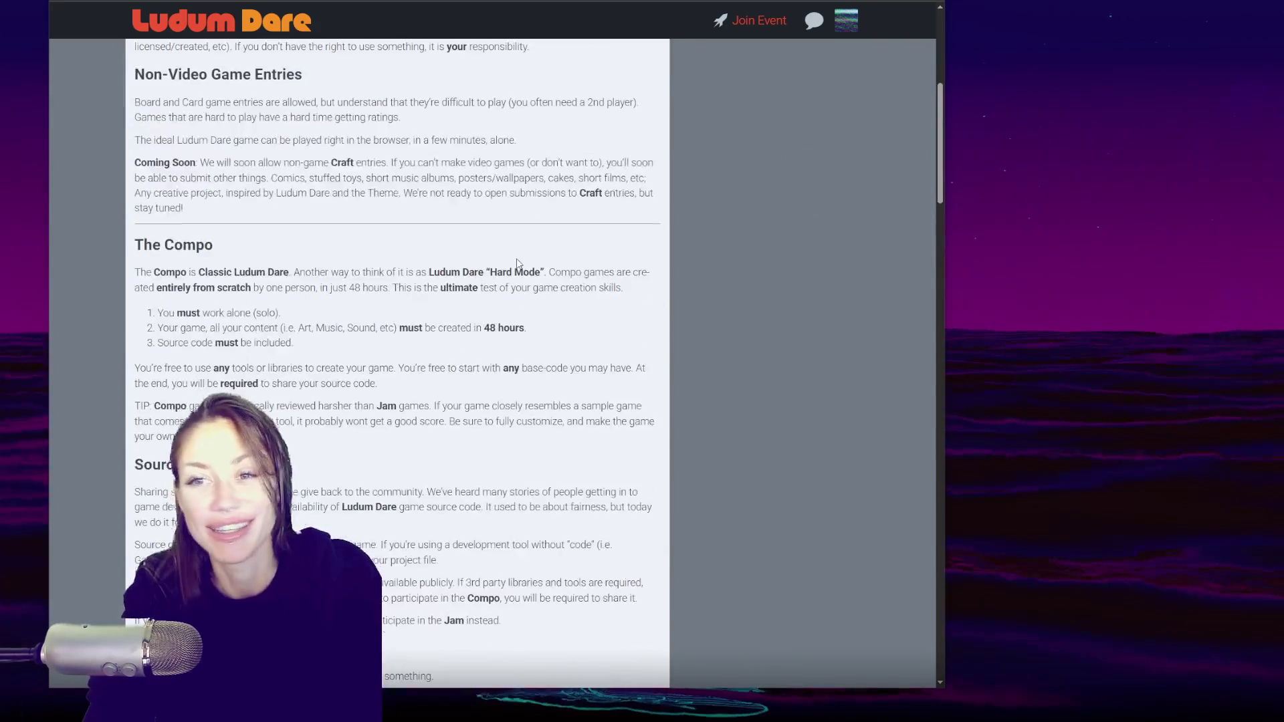
- Highlight The Compo paragraph, then read down to Special Exemptions and Derivative Works Explained
triple_click(535, 295)
click(628, 332)
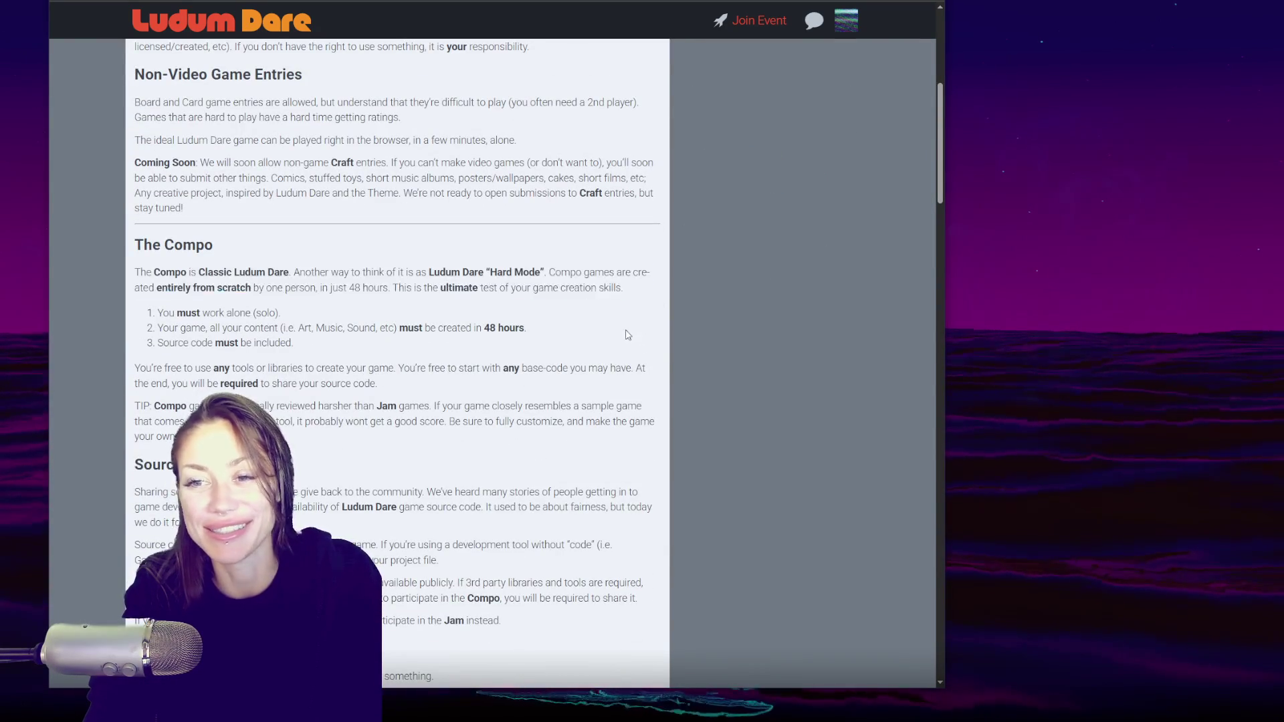
scroll(635, 331, down, 4)
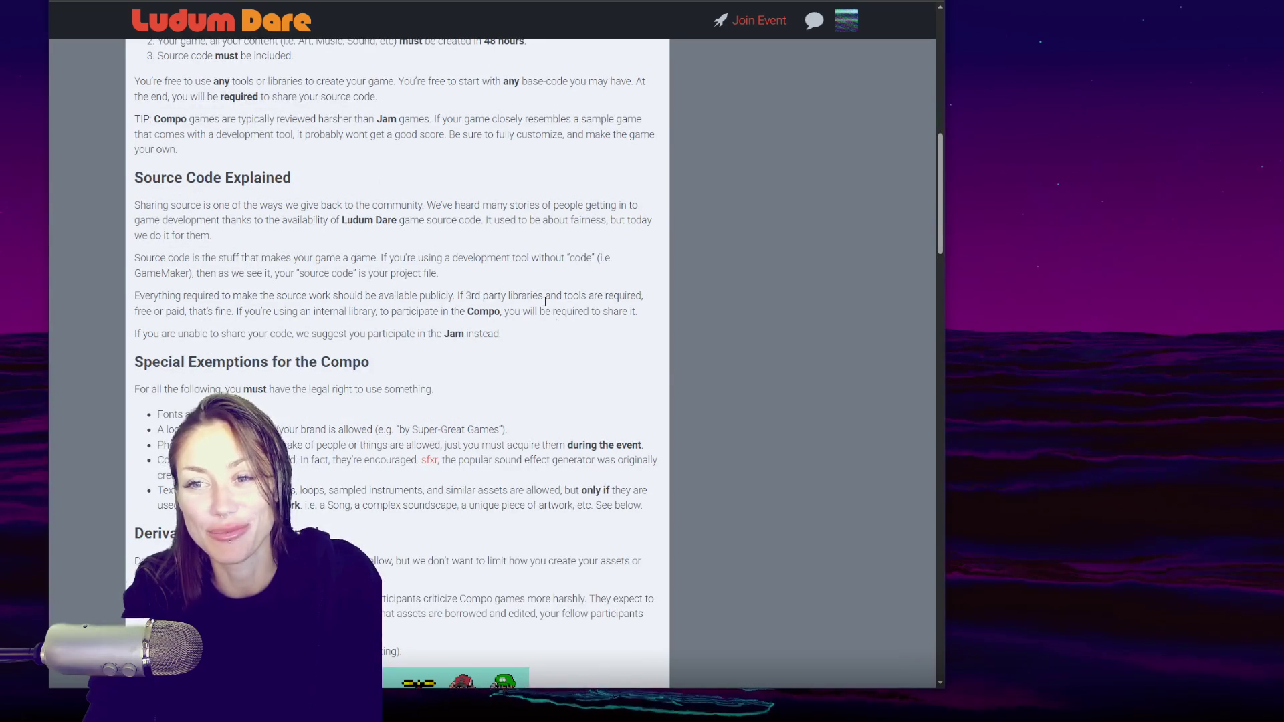
scroll(529, 328, down, 2)
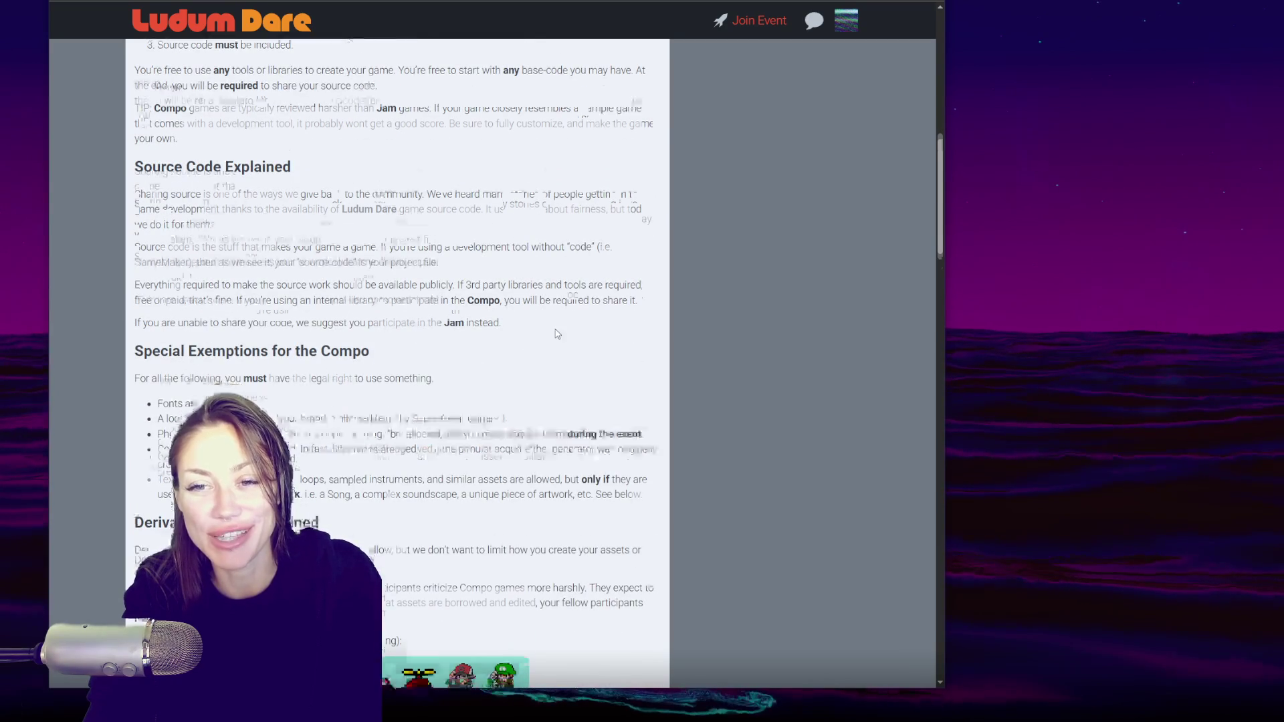
scroll(527, 282, down, 2)
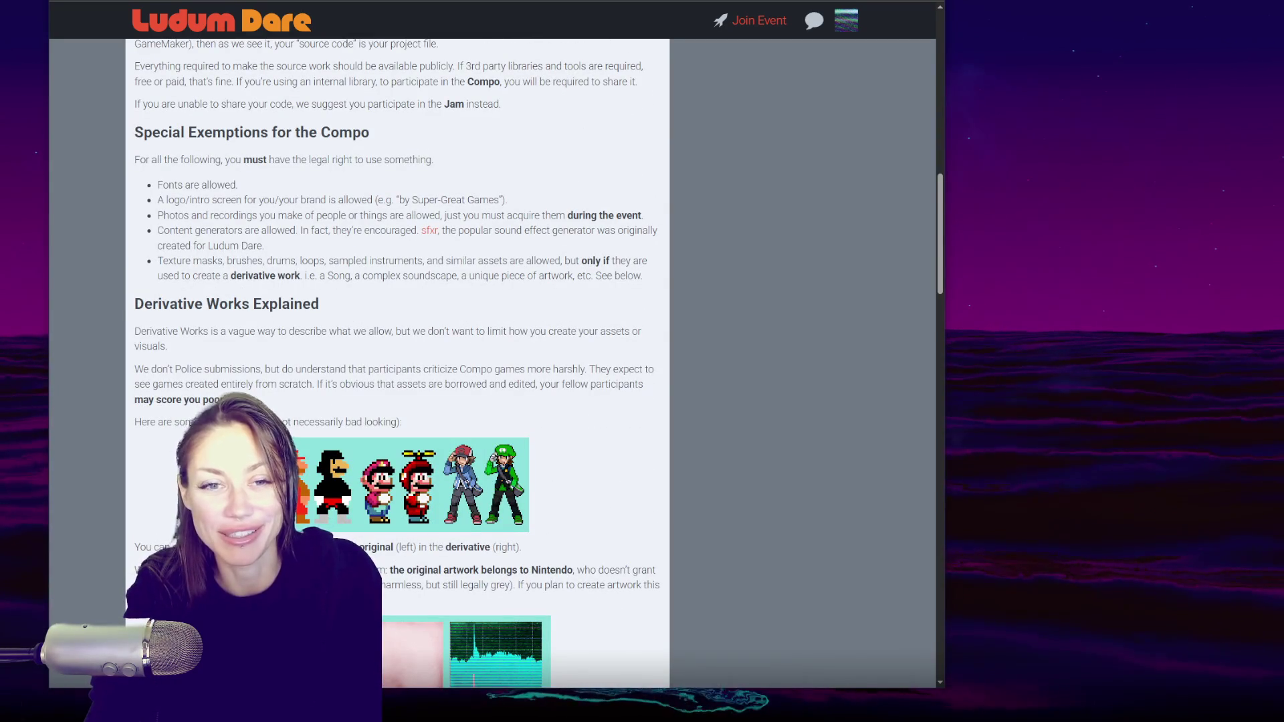
- Read down past the derivative-work examples, Submission and Ownership sections
scroll(228, 344, down, 5)
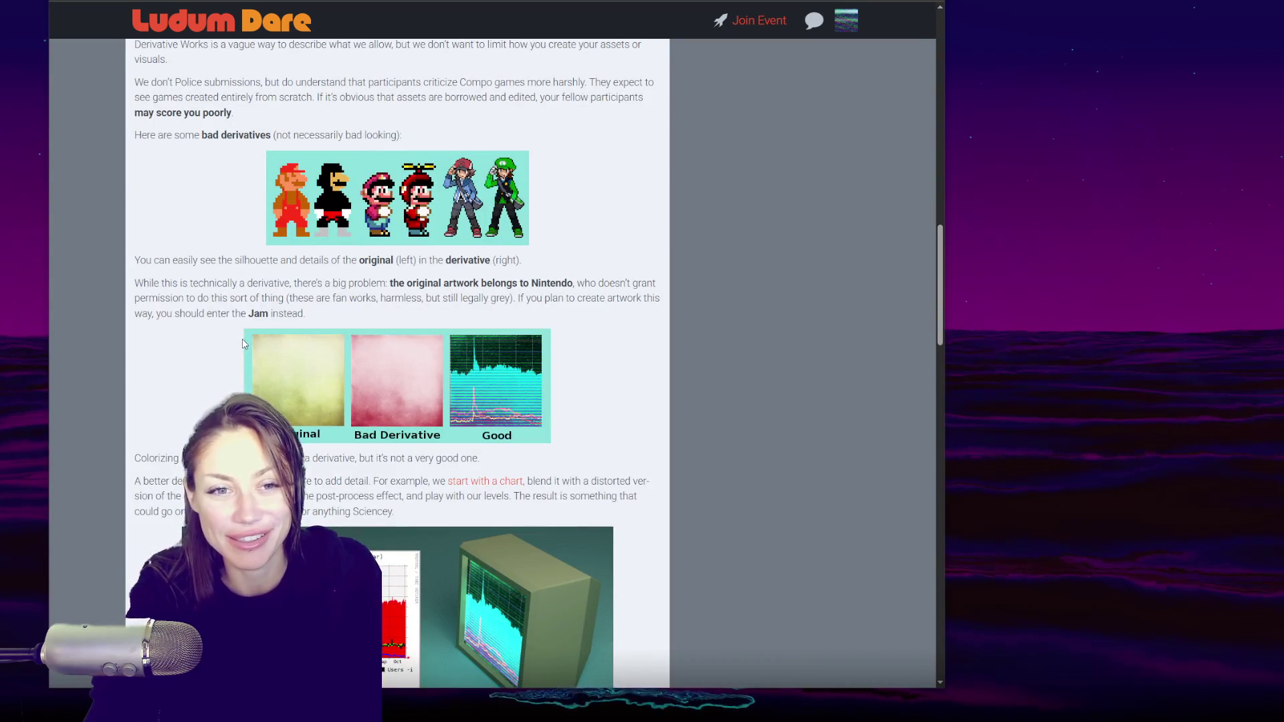
scroll(543, 353, down, 5)
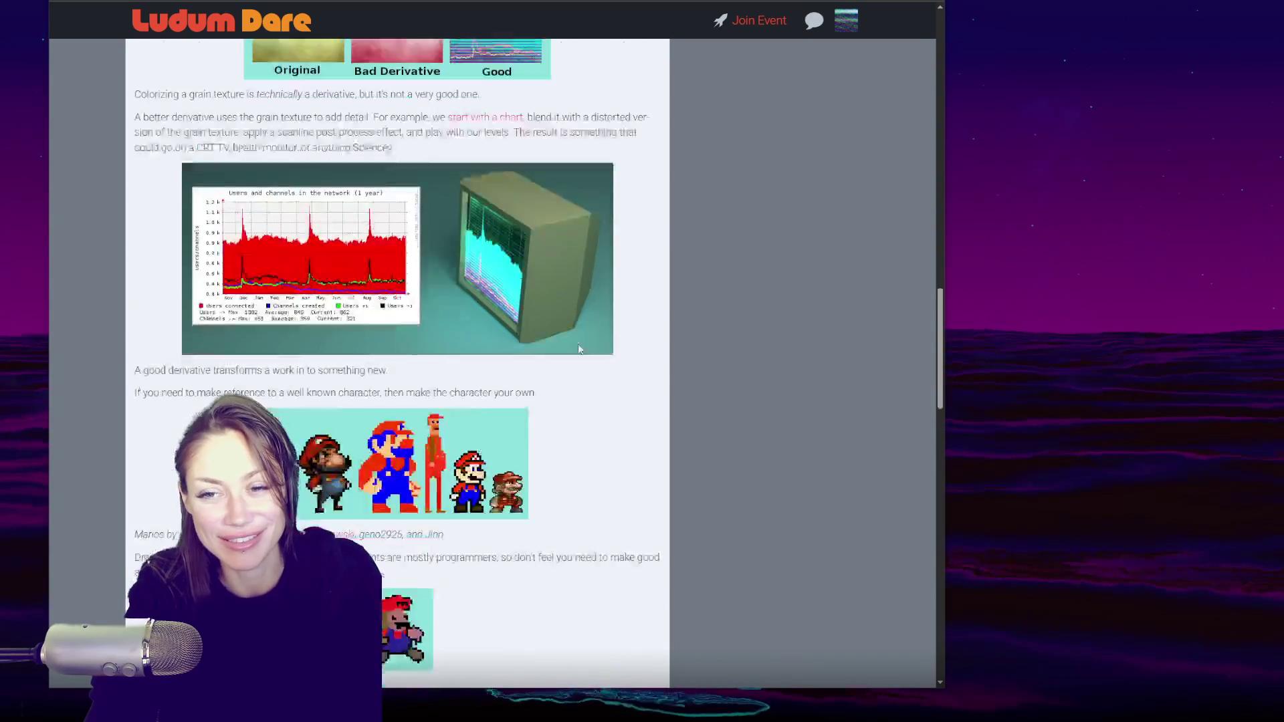
scroll(579, 349, down, 5)
scroll(579, 349, down, 10)
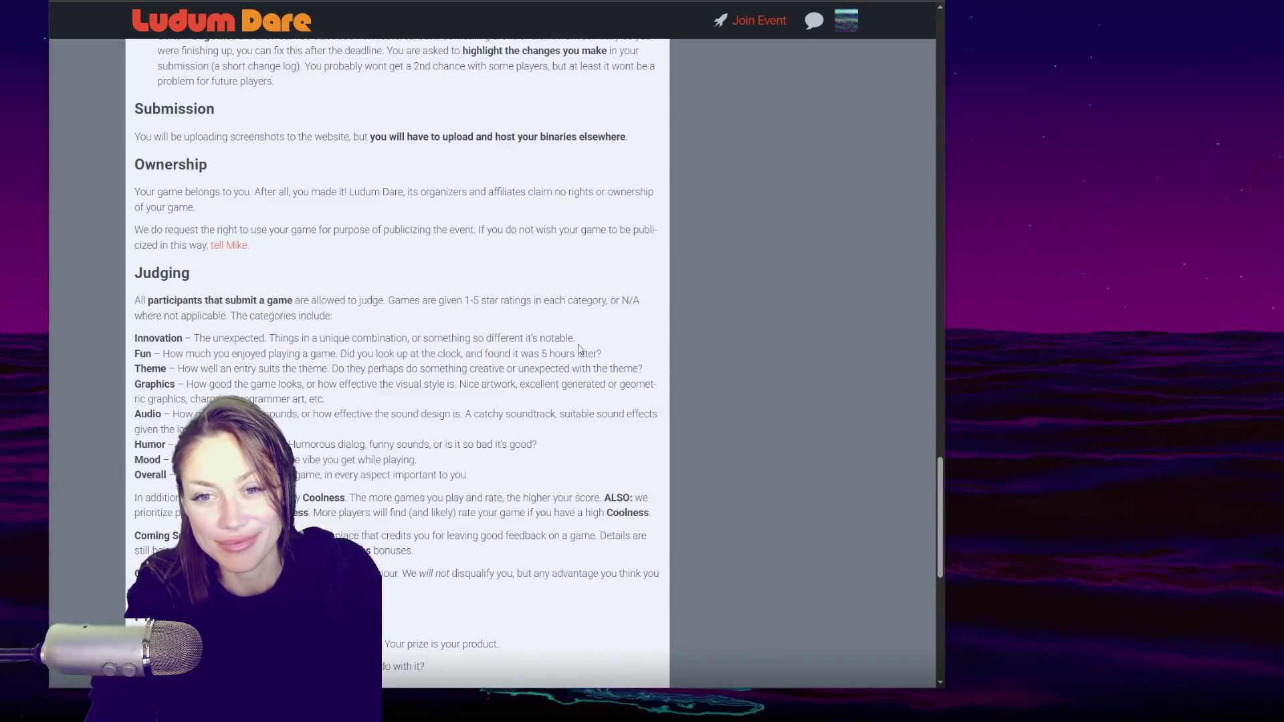
scroll(579, 349, down, 6)
scroll(579, 349, down, 3)
- Settle on the Judging section and briefly highlight its list of rating categories
scroll(583, 348, up, 5)
scroll(584, 346, up, 4)
scroll(535, 401, down, 5)
scroll(515, 428, up, 3)
scroll(452, 376, down, 1)
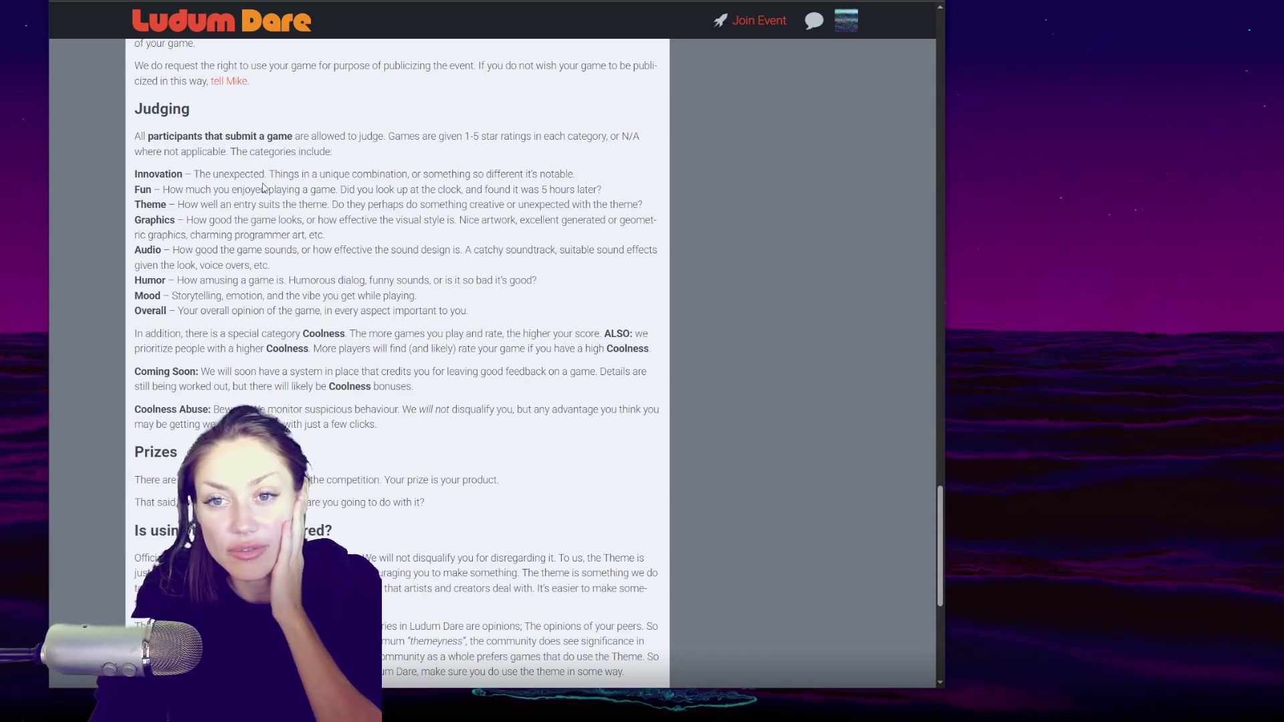
triple_click(154, 176)
click(154, 177)
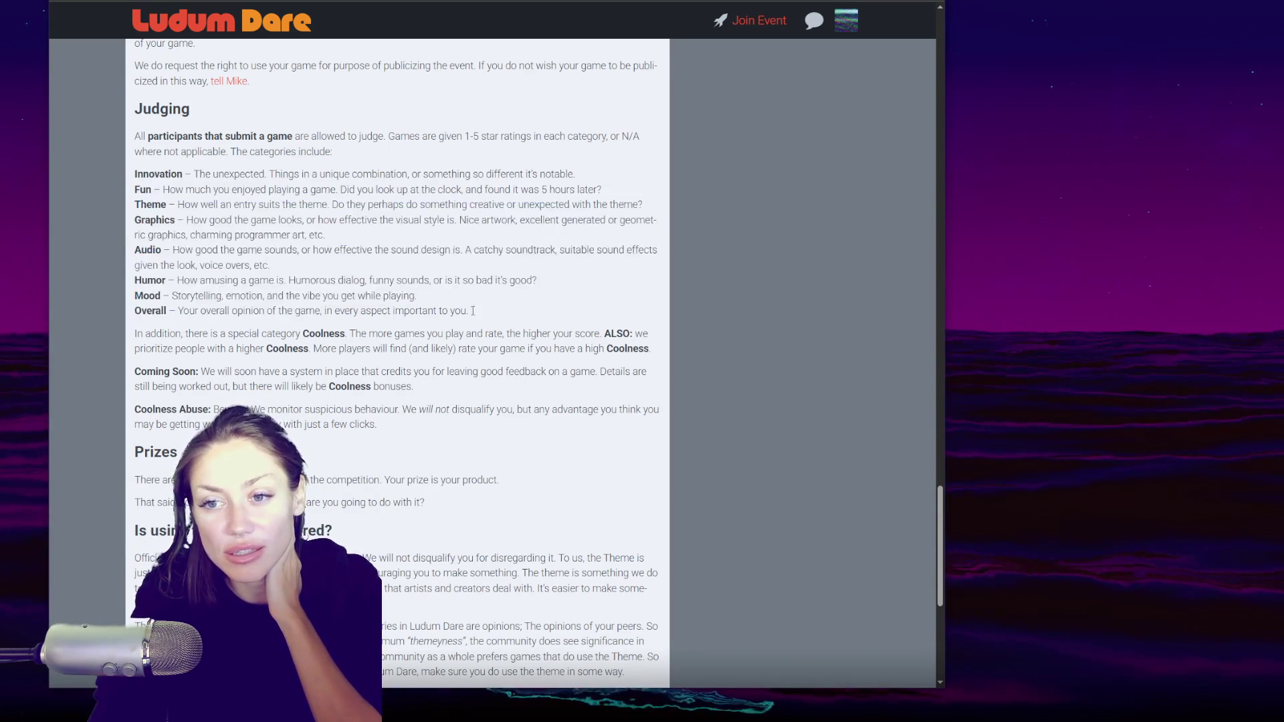
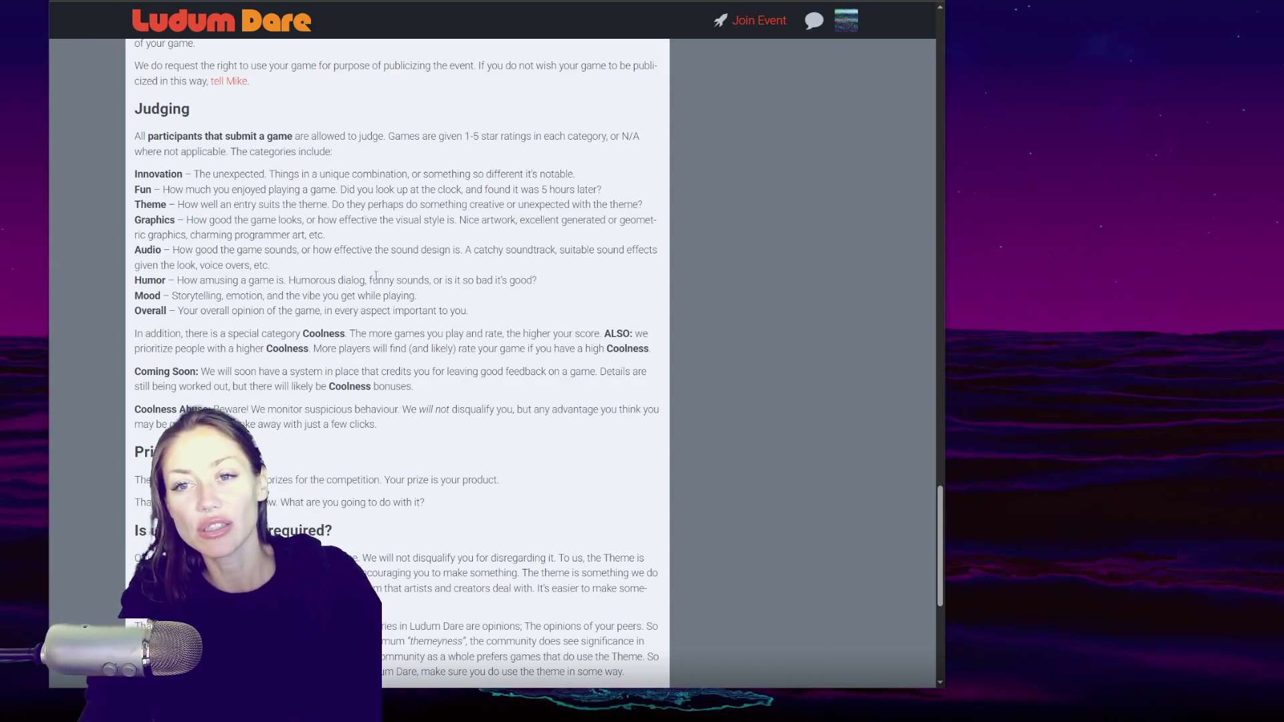
- Scroll up and down through the Ludum Dare rules page to read it
scroll(501, 180, up, 1)
scroll(501, 180, up, 5)
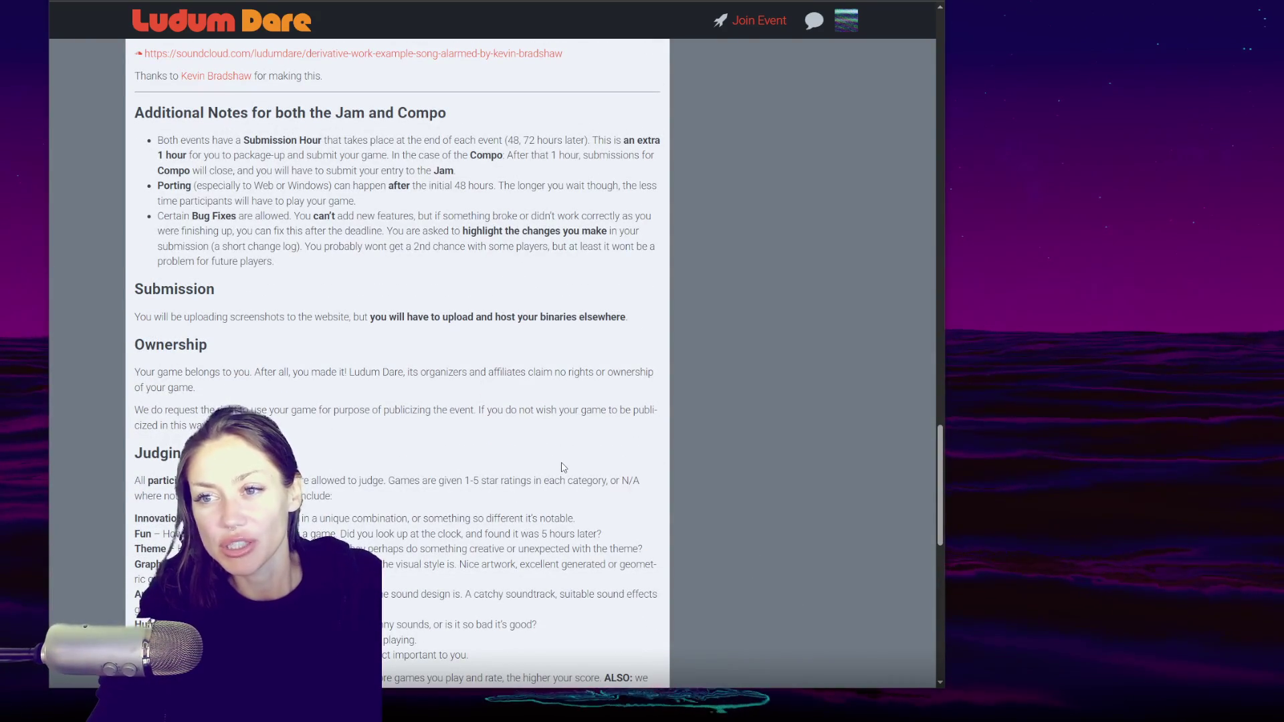
scroll(603, 422, down, 1)
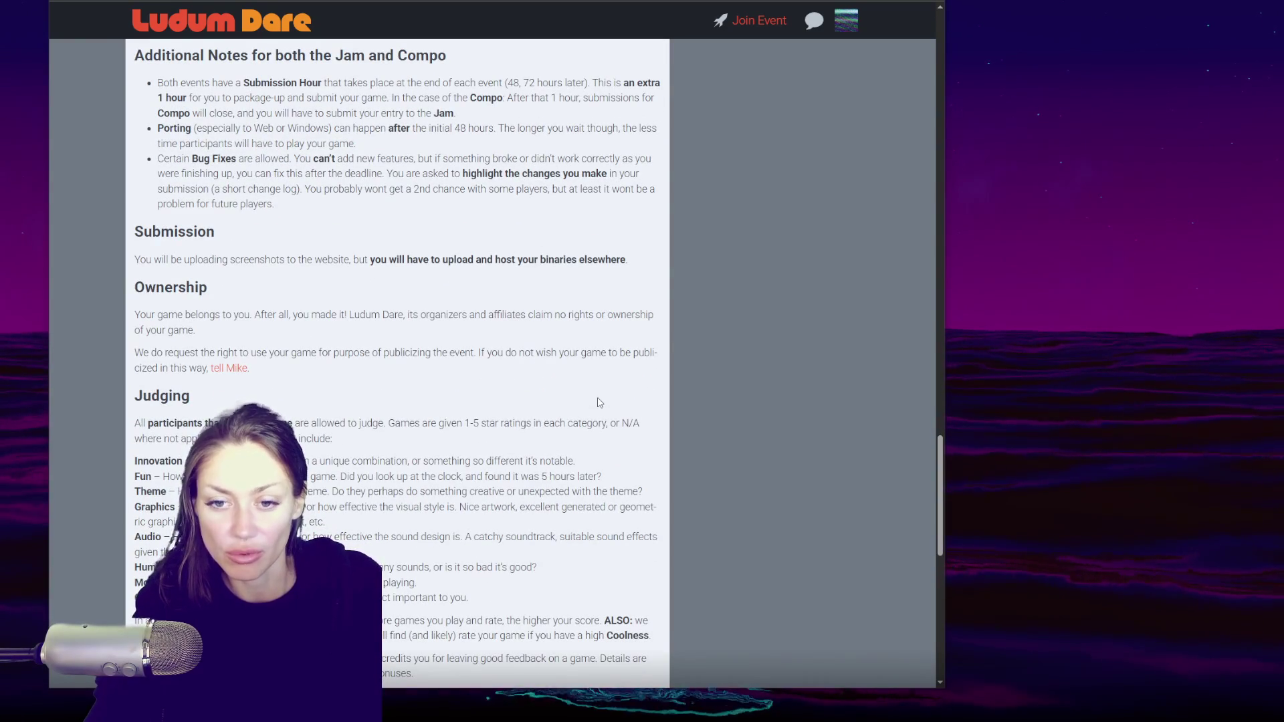
scroll(623, 441, down, 3)
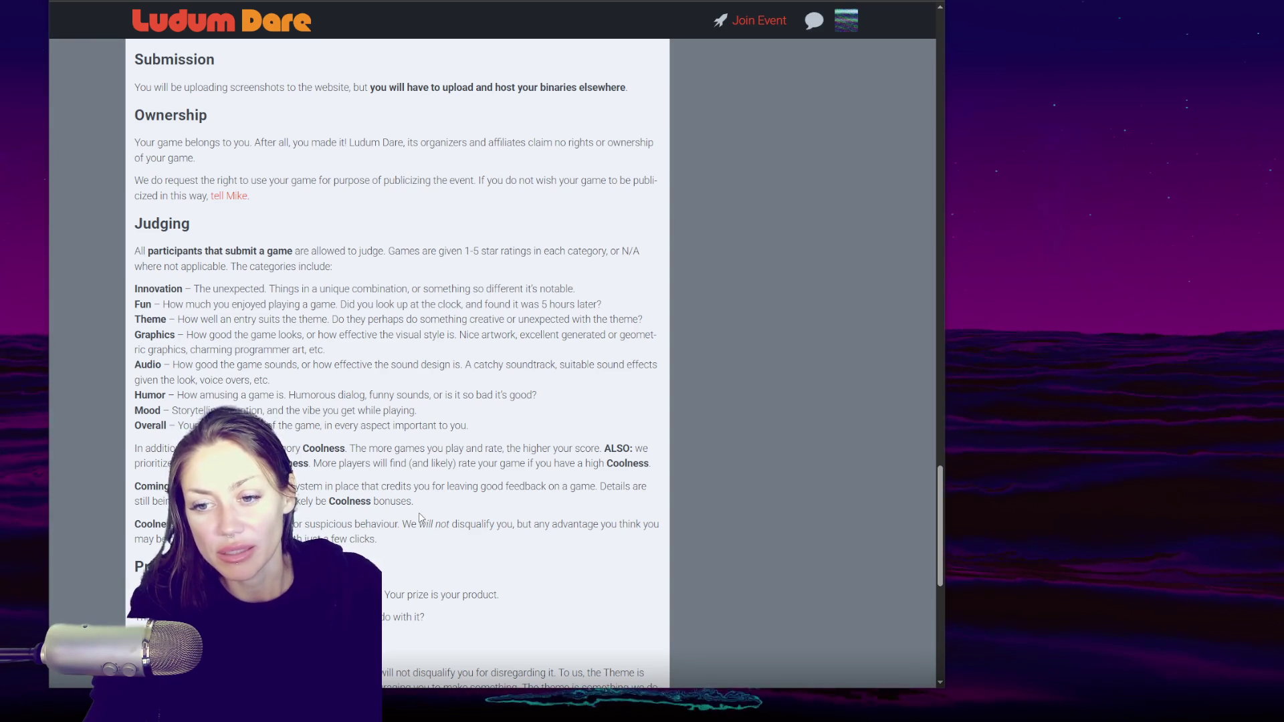
scroll(607, 354, down, 4)
scroll(607, 353, up, 3)
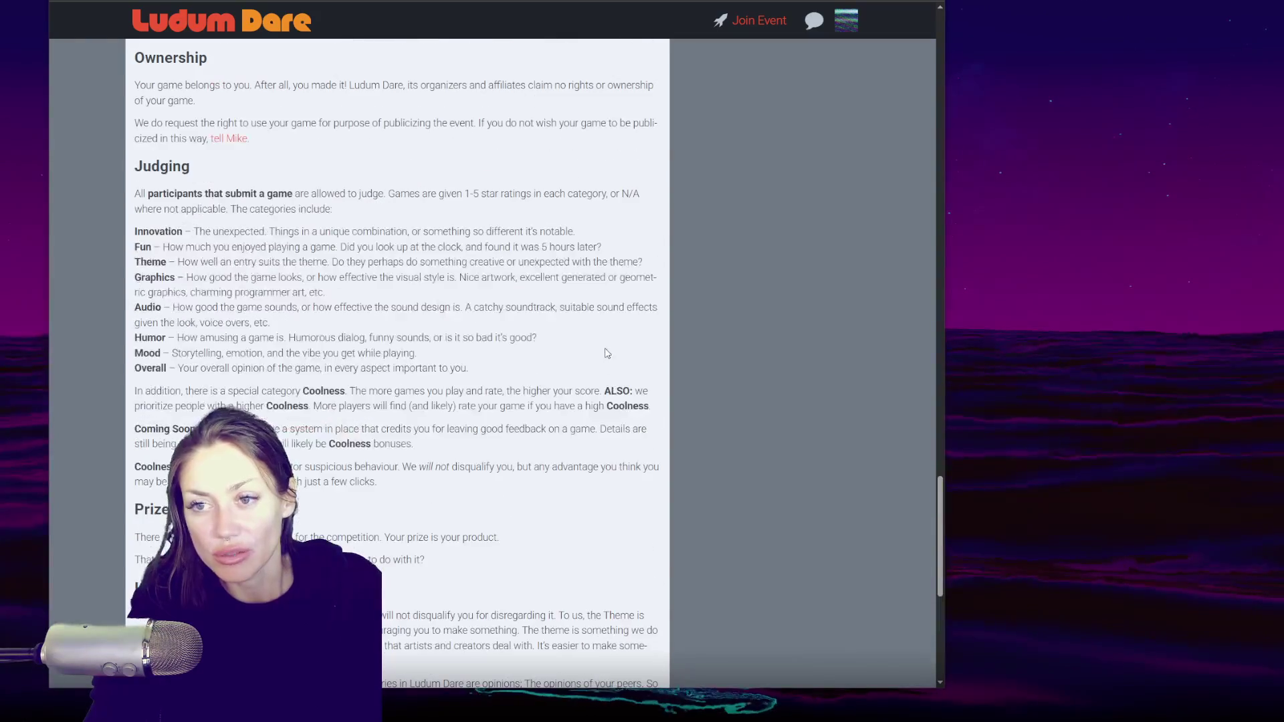
scroll(607, 353, up, 9)
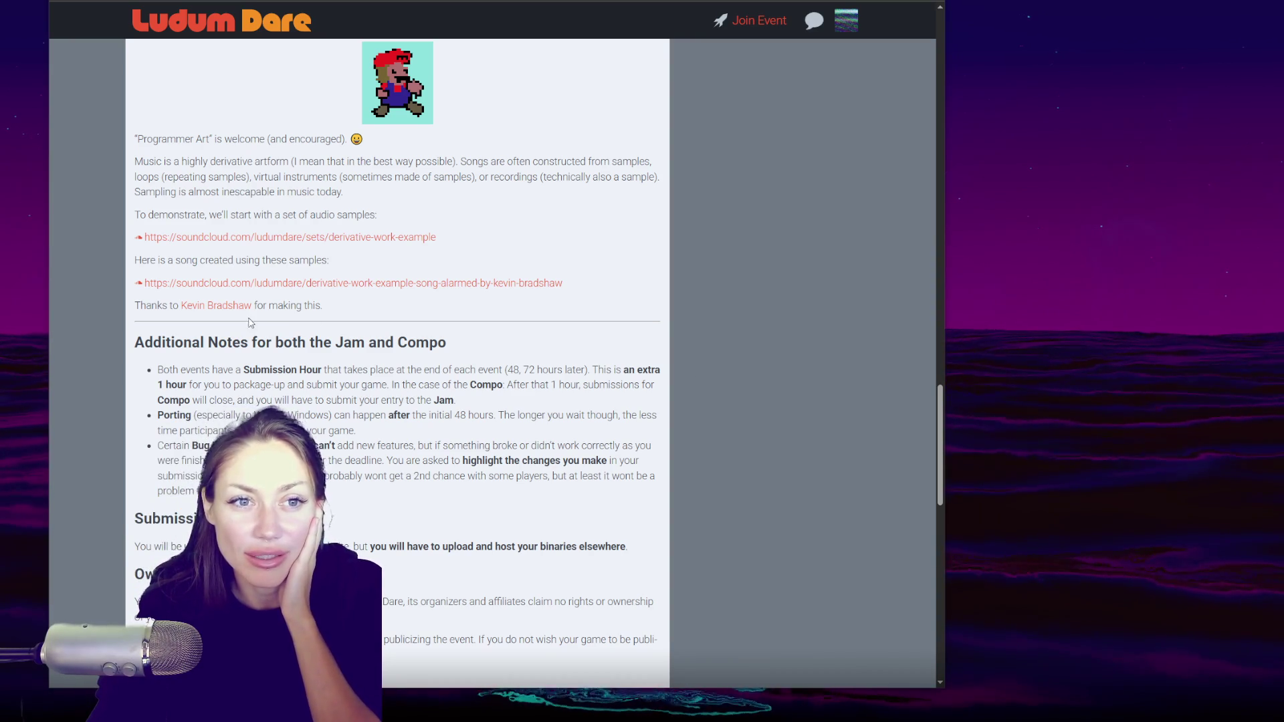
scroll(452, 326, up, 1)
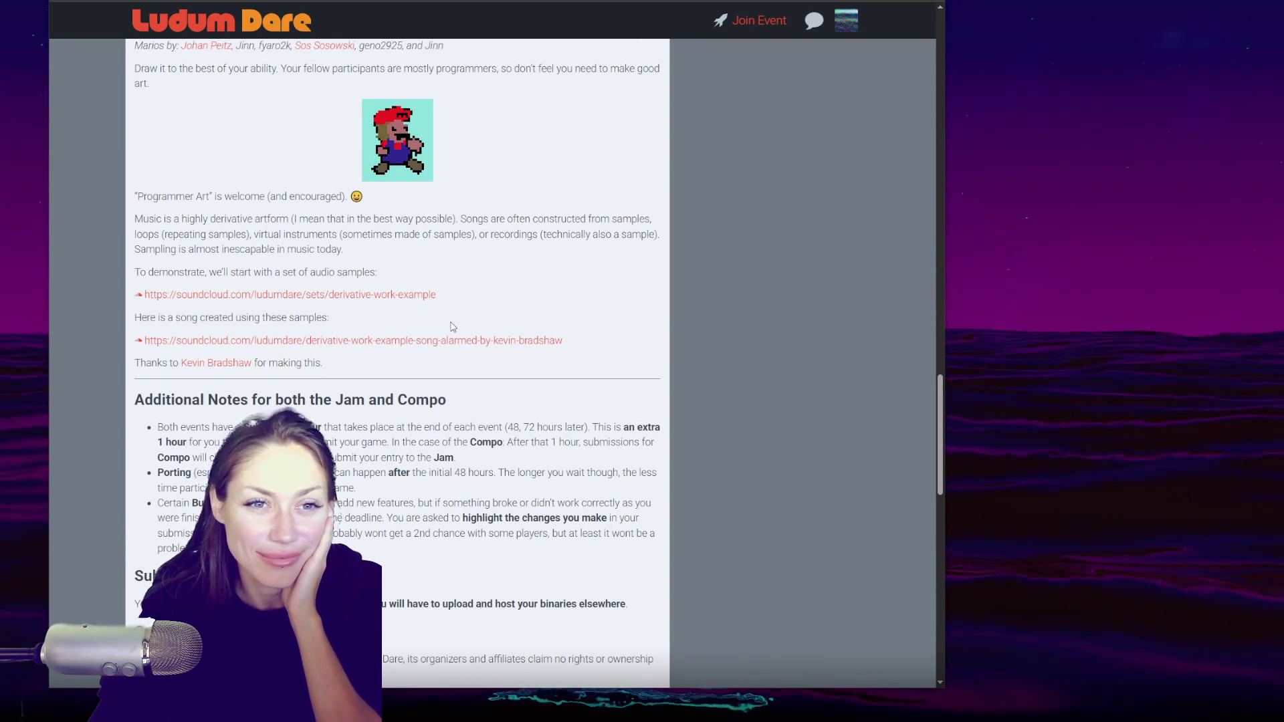
scroll(452, 326, up, 5)
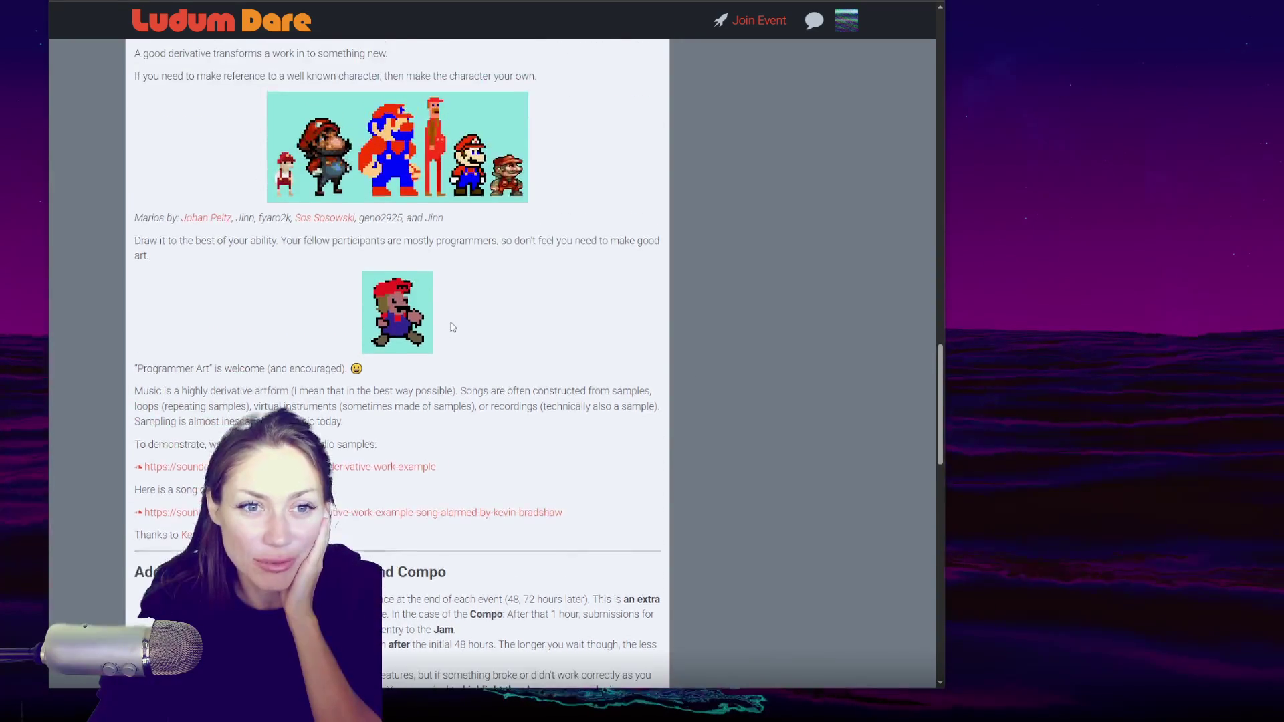
scroll(452, 317, up, 12)
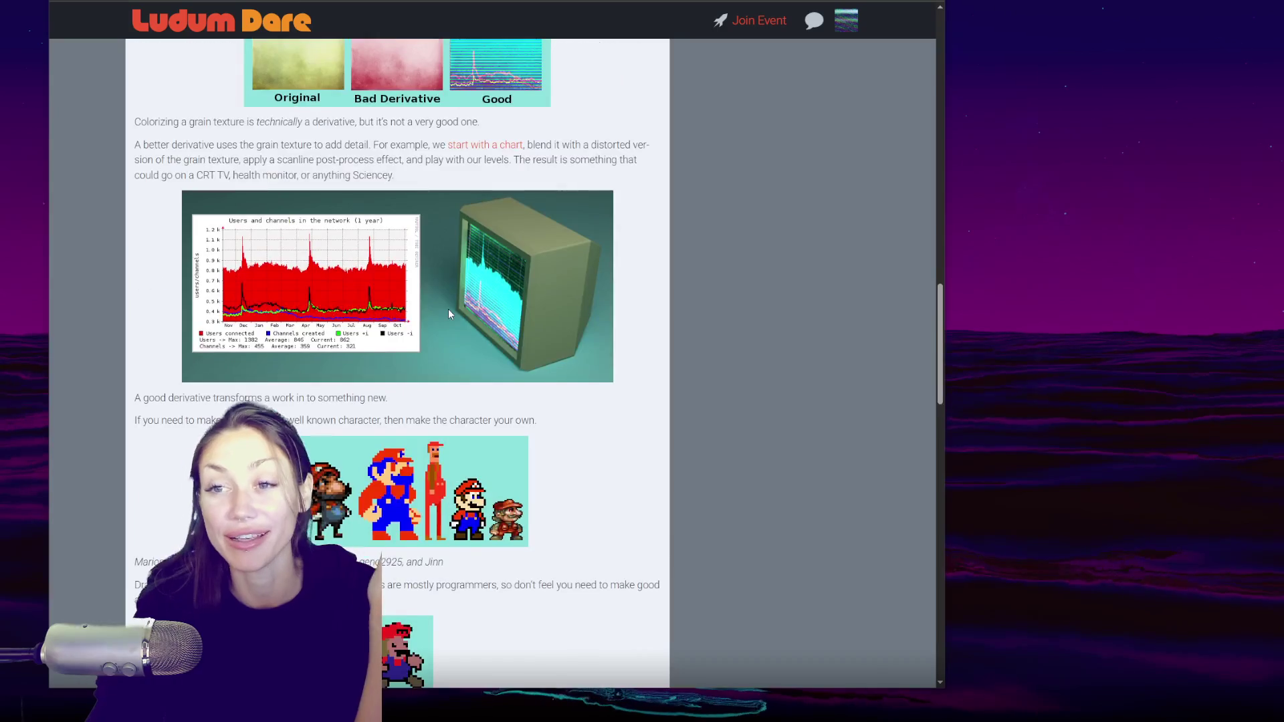
scroll(449, 313, up, 15)
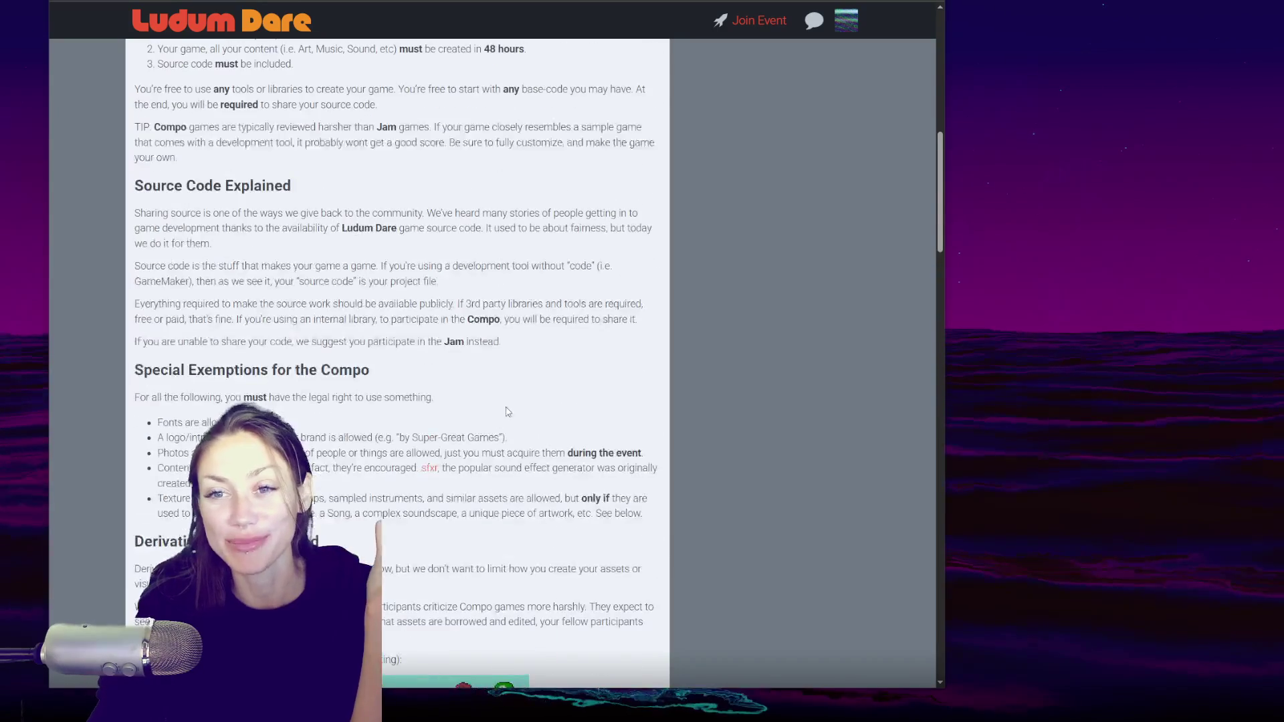
scroll(685, 388, up, 4)
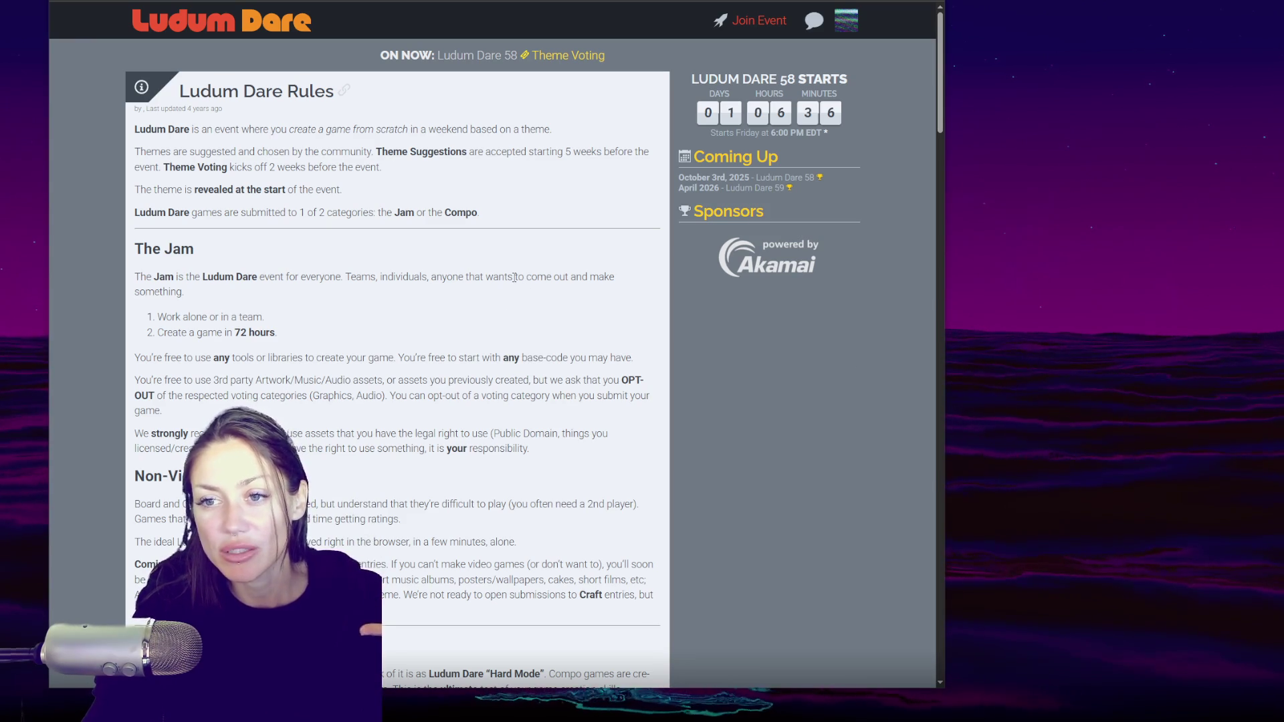
- Select all the rules page text with Ctrl+A, then clear the selection
drag(140, 129, 151, 129)
key(ctrl+a)
click(154, 131)
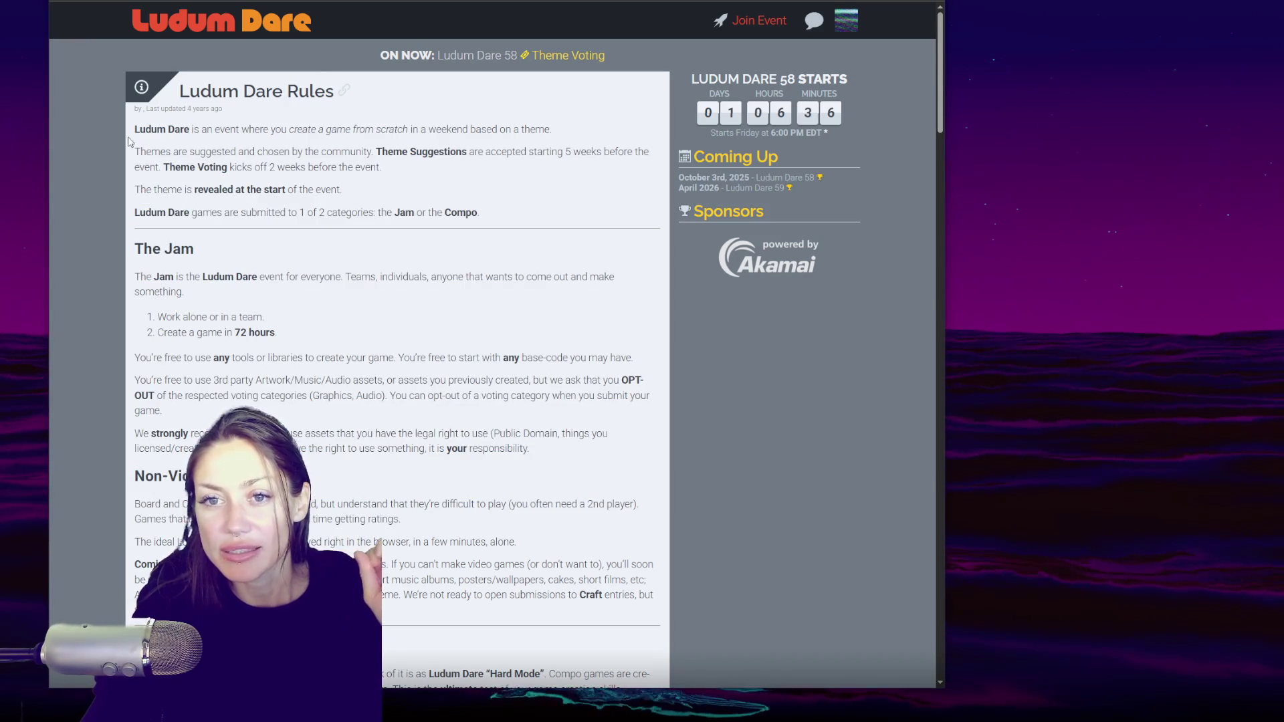
key(ctrl+a)
click(477, 508)
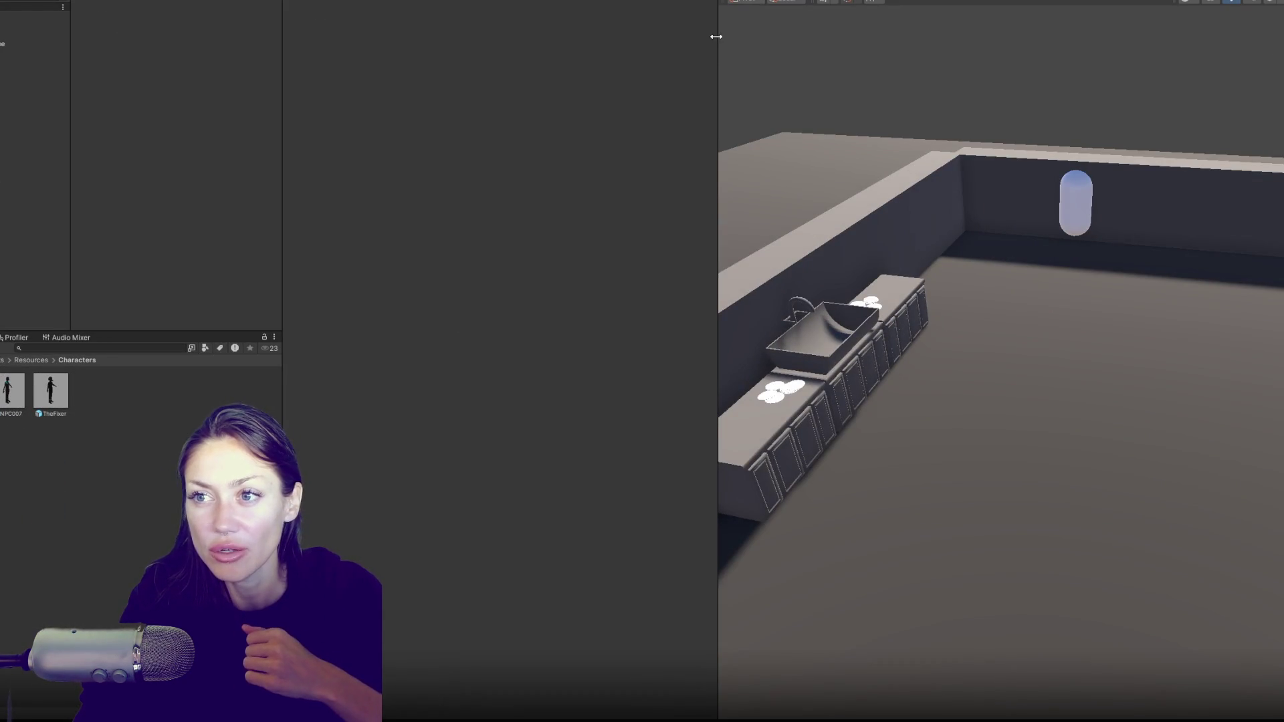
- Move the Player to the NPC, reach the yes/no choices, check Talking.cs Console errors, then stop
mouse_move(716, 36)
mouse_down()
mouse_move(229, 221)
mouse_move(42, 409)
mouse_up()
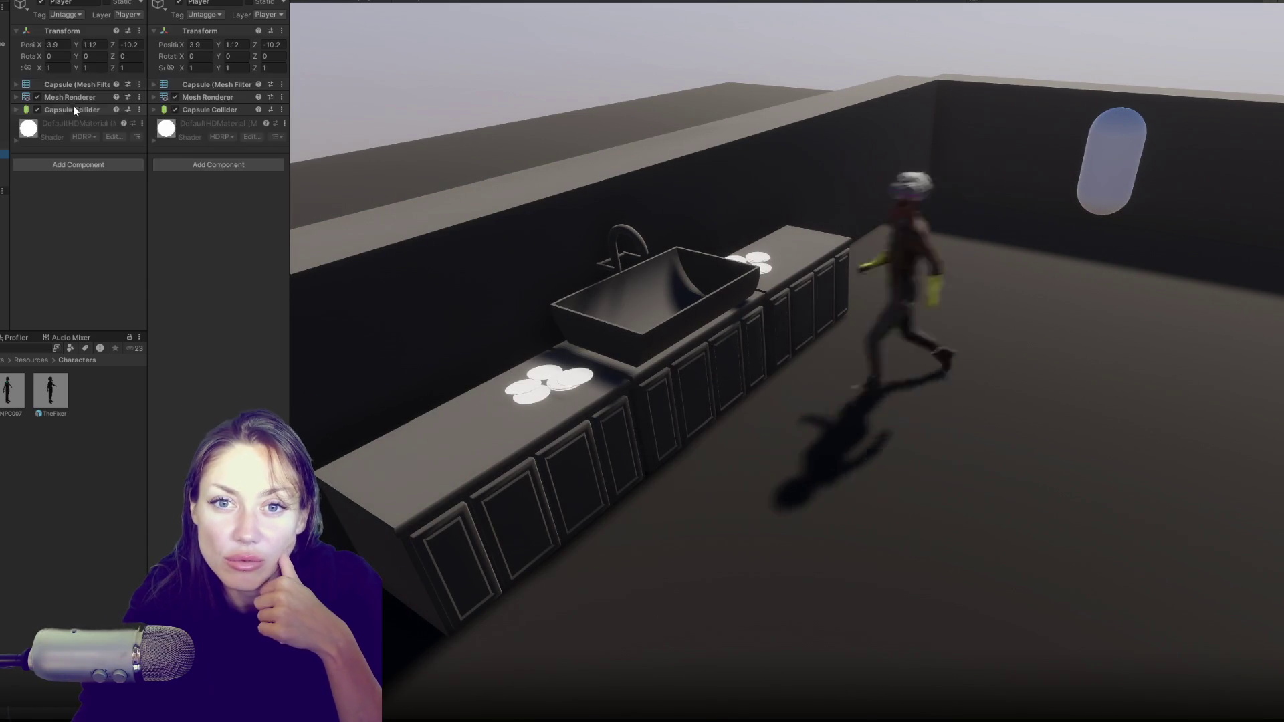
drag(256, 46, 410, 48)
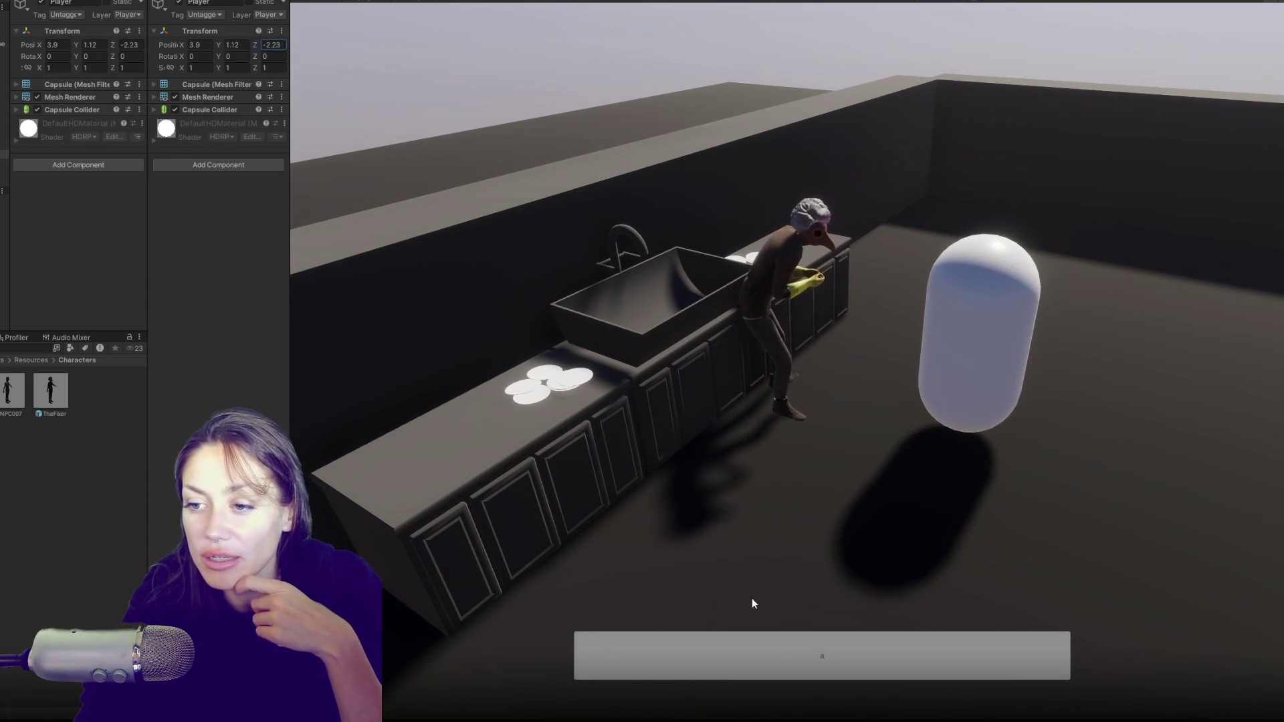
click(844, 643)
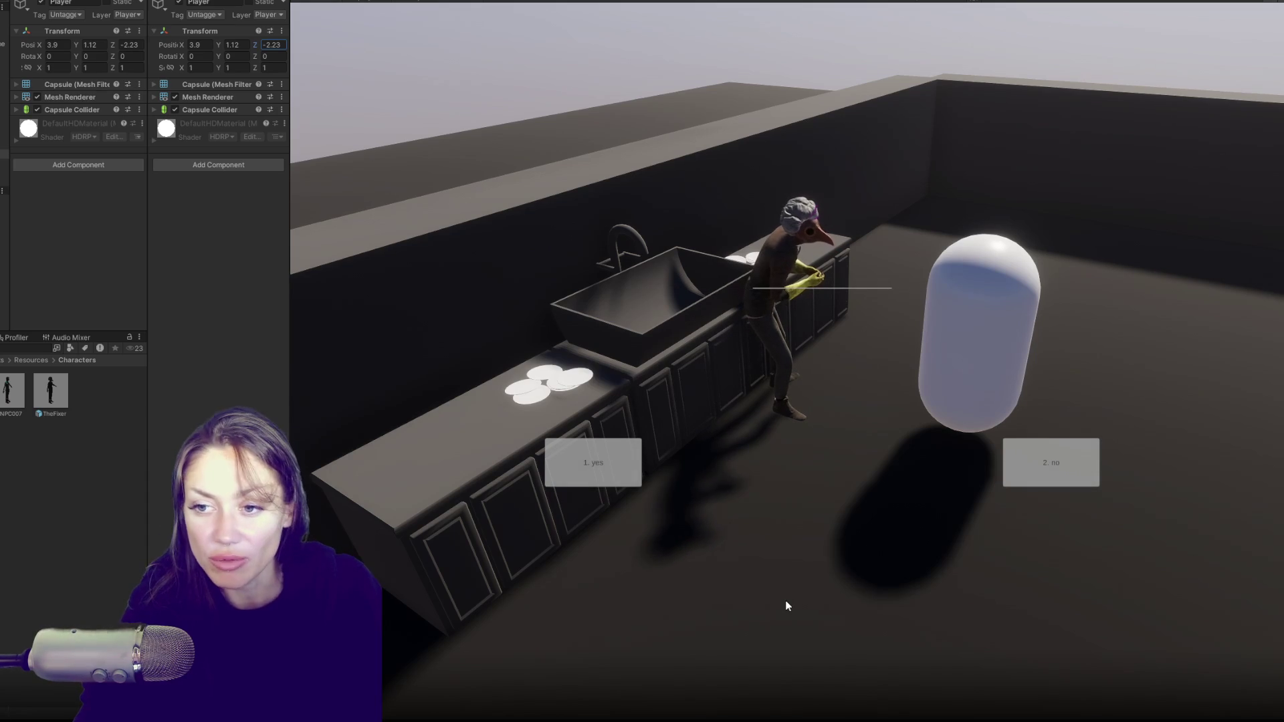
key(ctrl+1)
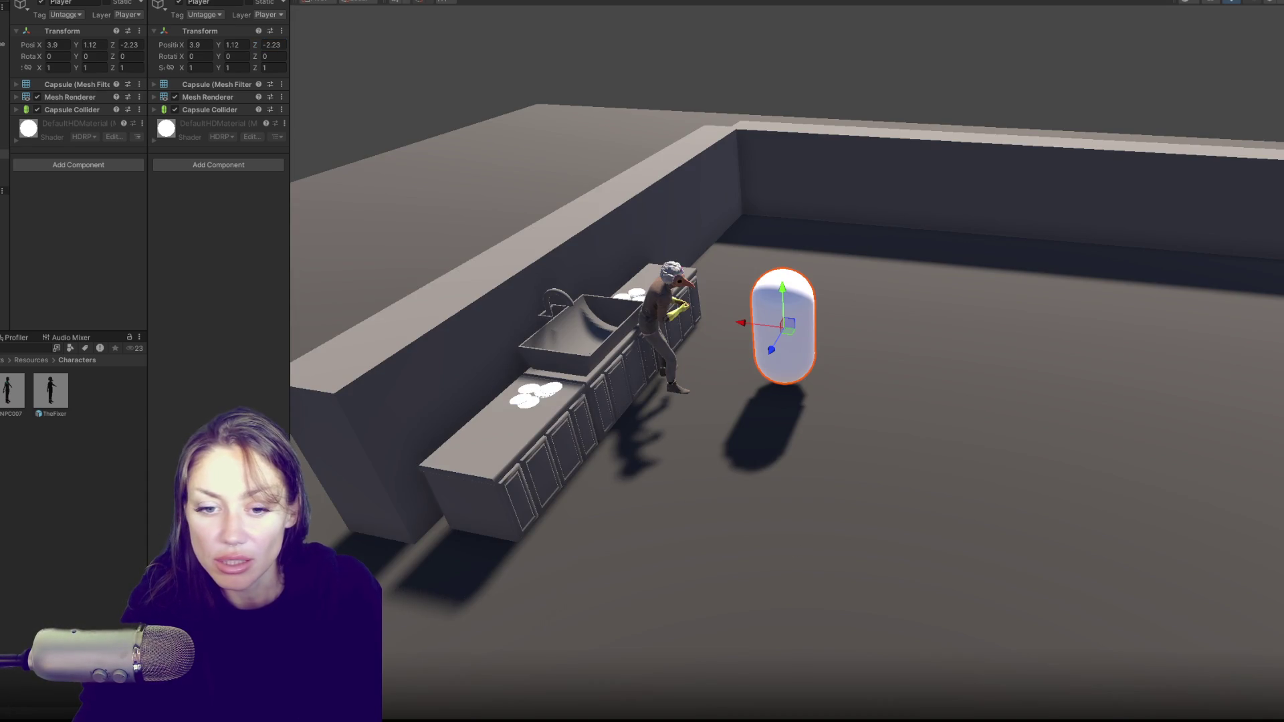
key(ctrl+shift+c)
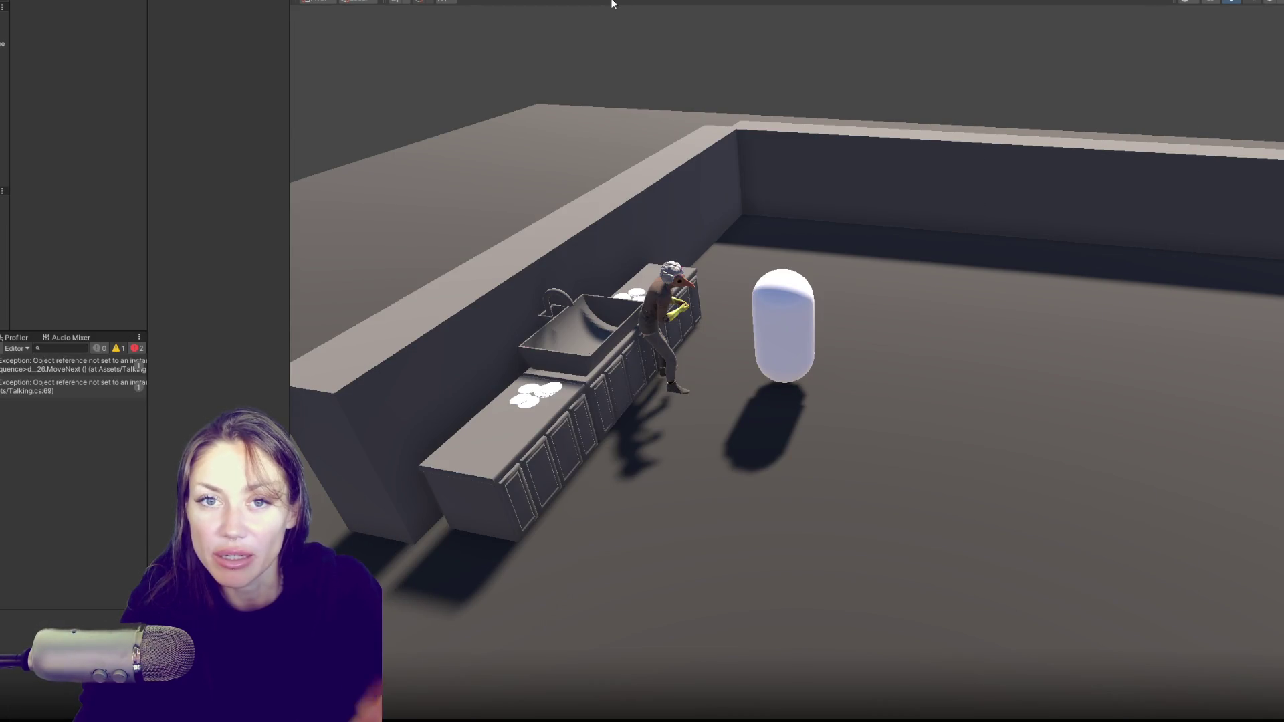
click(610, 2)
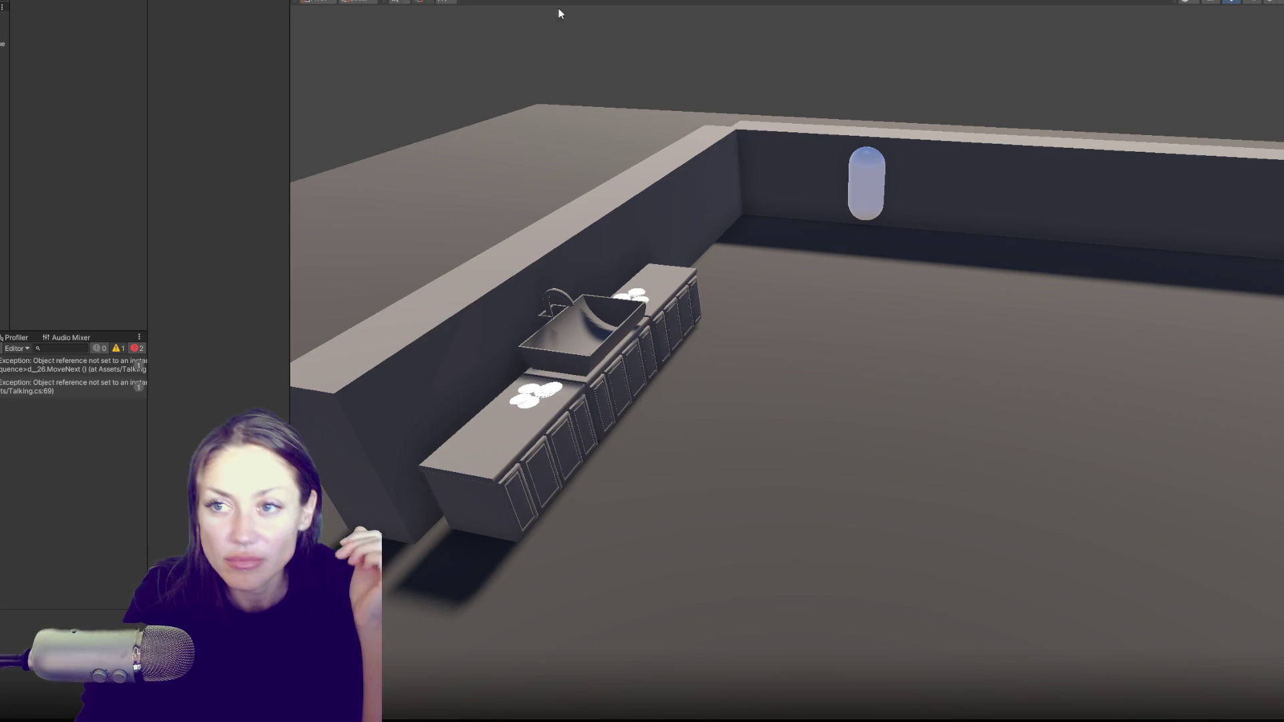
- Replay the NPC conversation: move the Player up, pick an answer, and click through every line
click(610, 3)
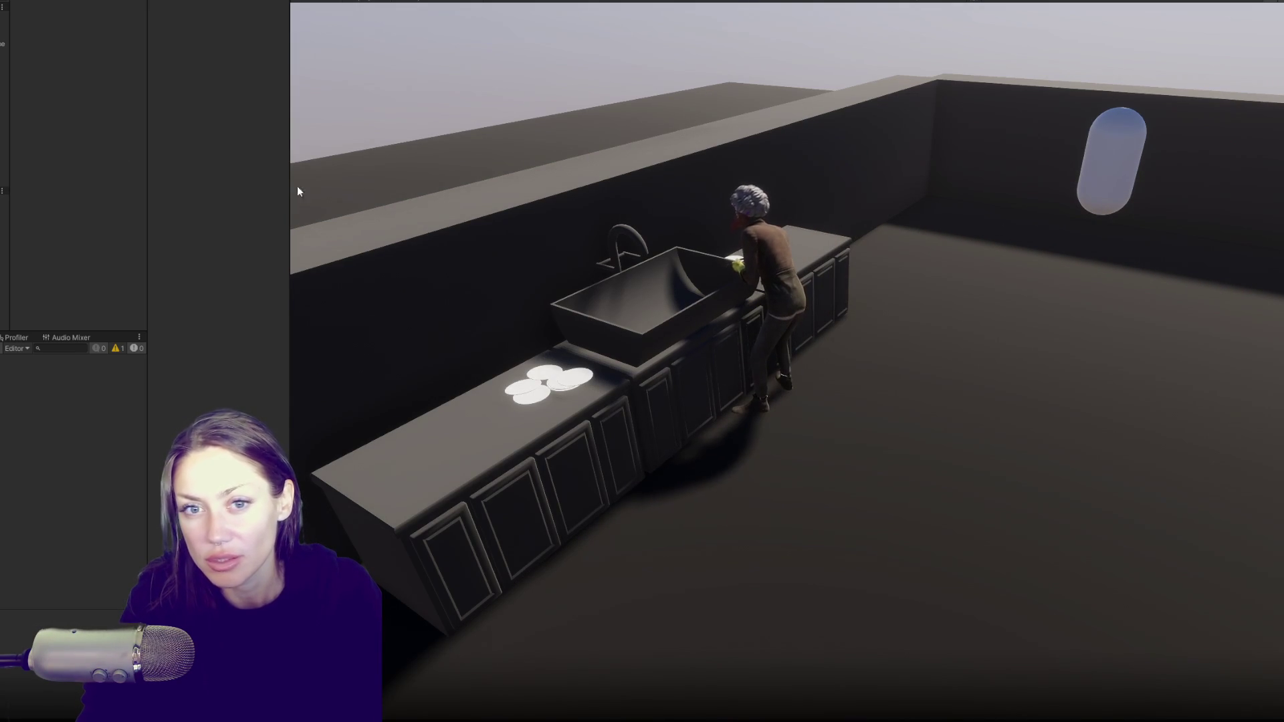
click(4, 154)
drag(115, 43, 284, 30)
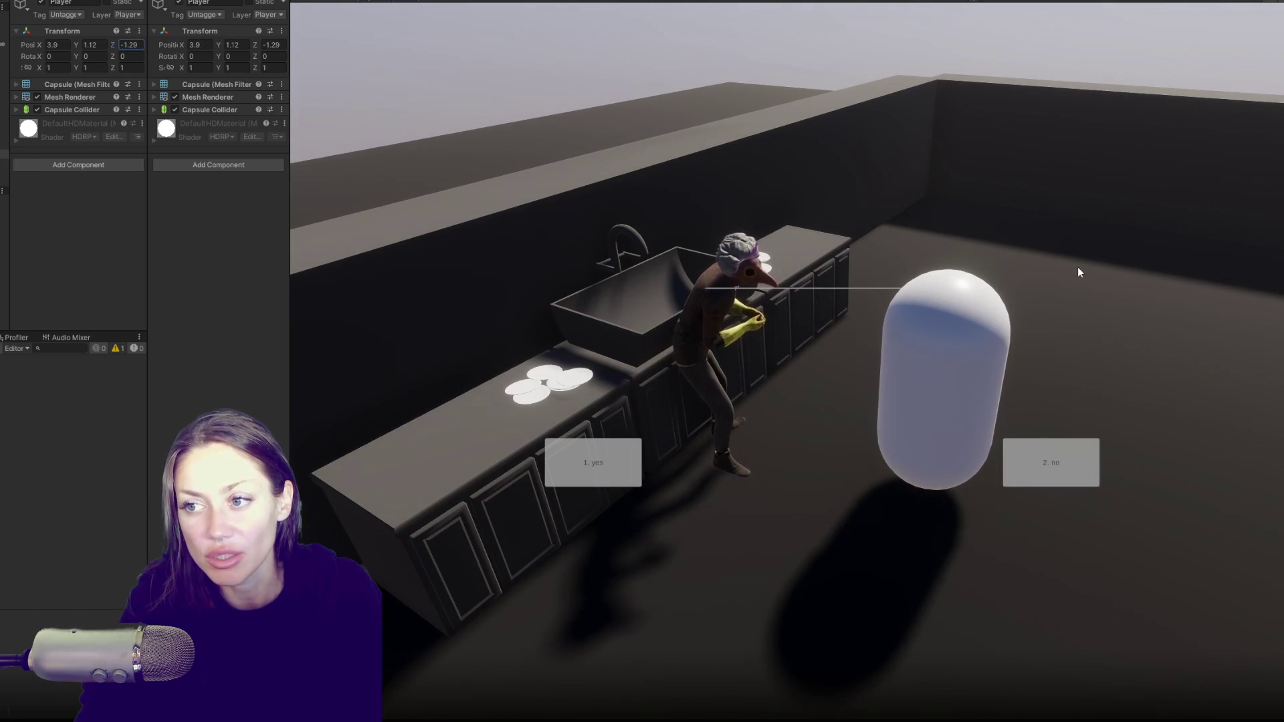
click(559, 461)
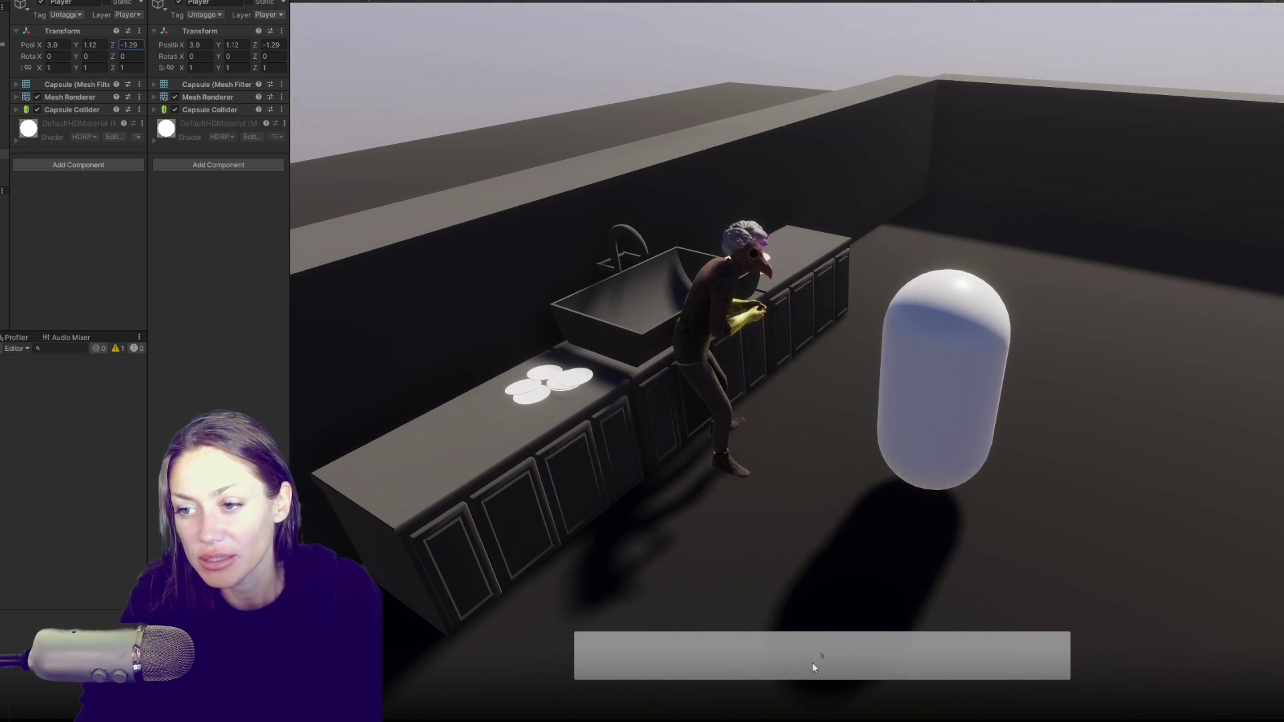
click(812, 662)
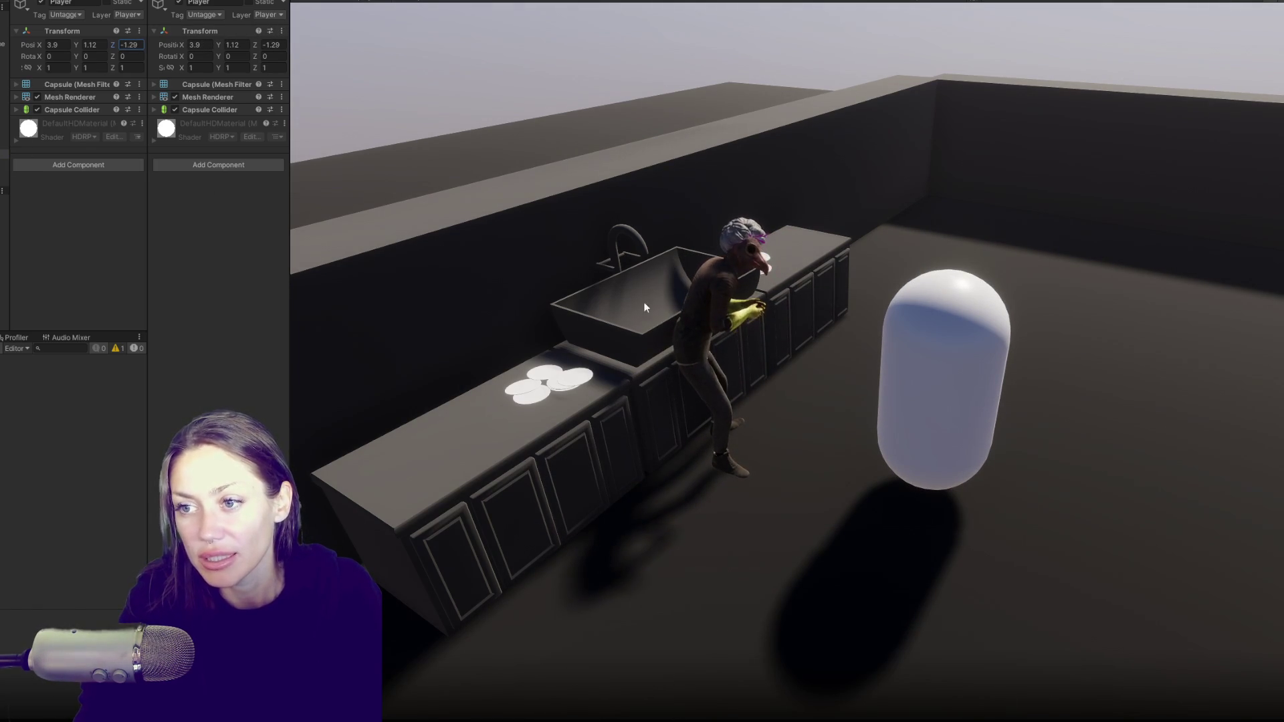
click(591, 528)
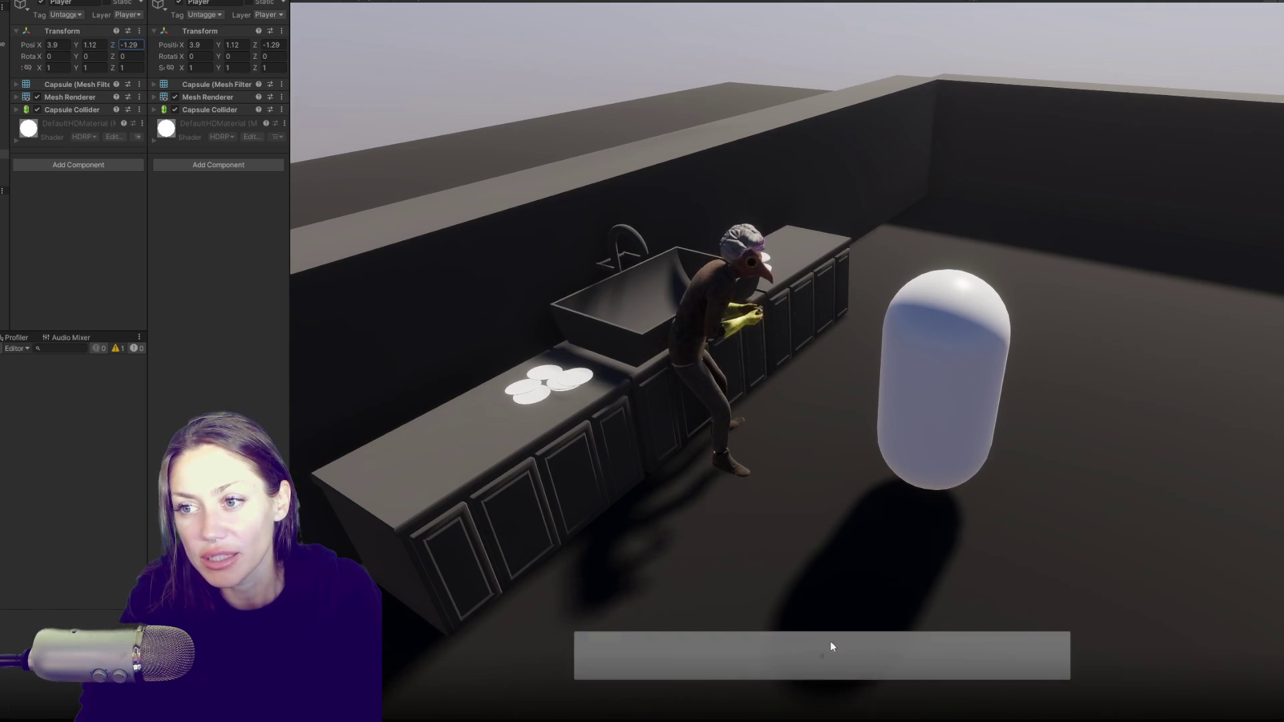
click(762, 641)
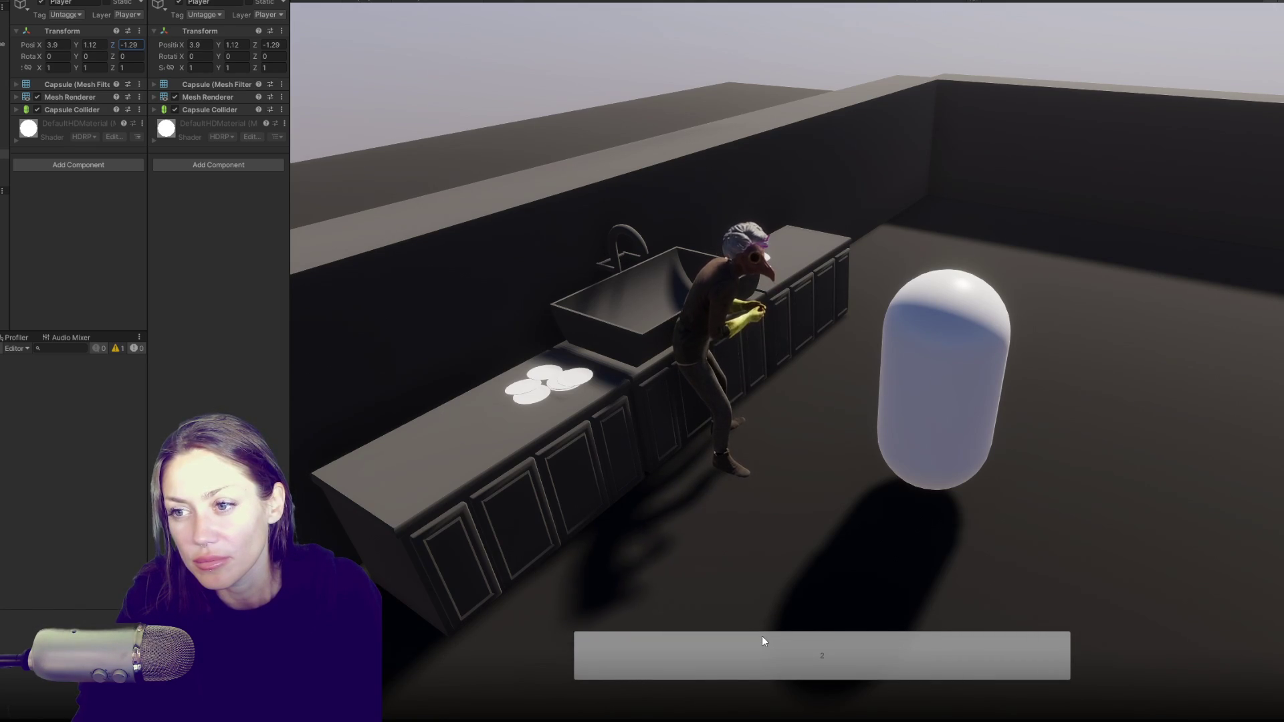
click(761, 636)
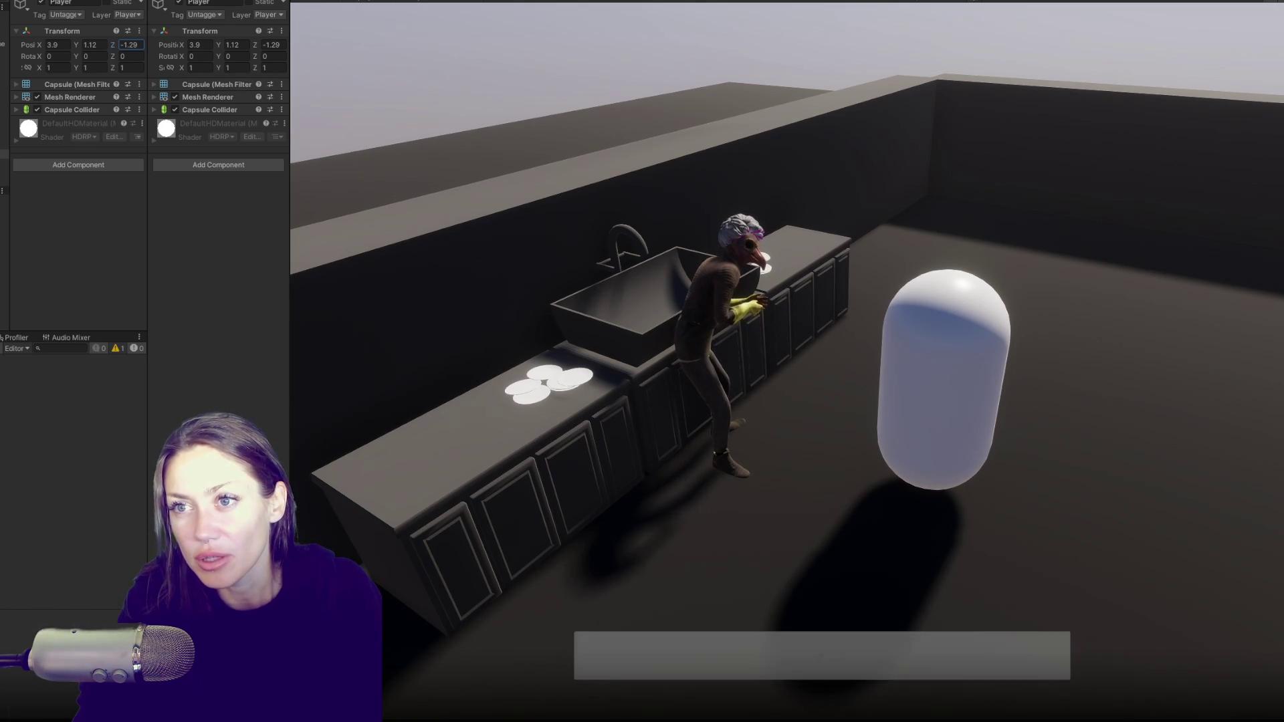
- Stop the playtest, dismiss the corrupt-installation notification, and minimize the code editor
key(ctrl+p)
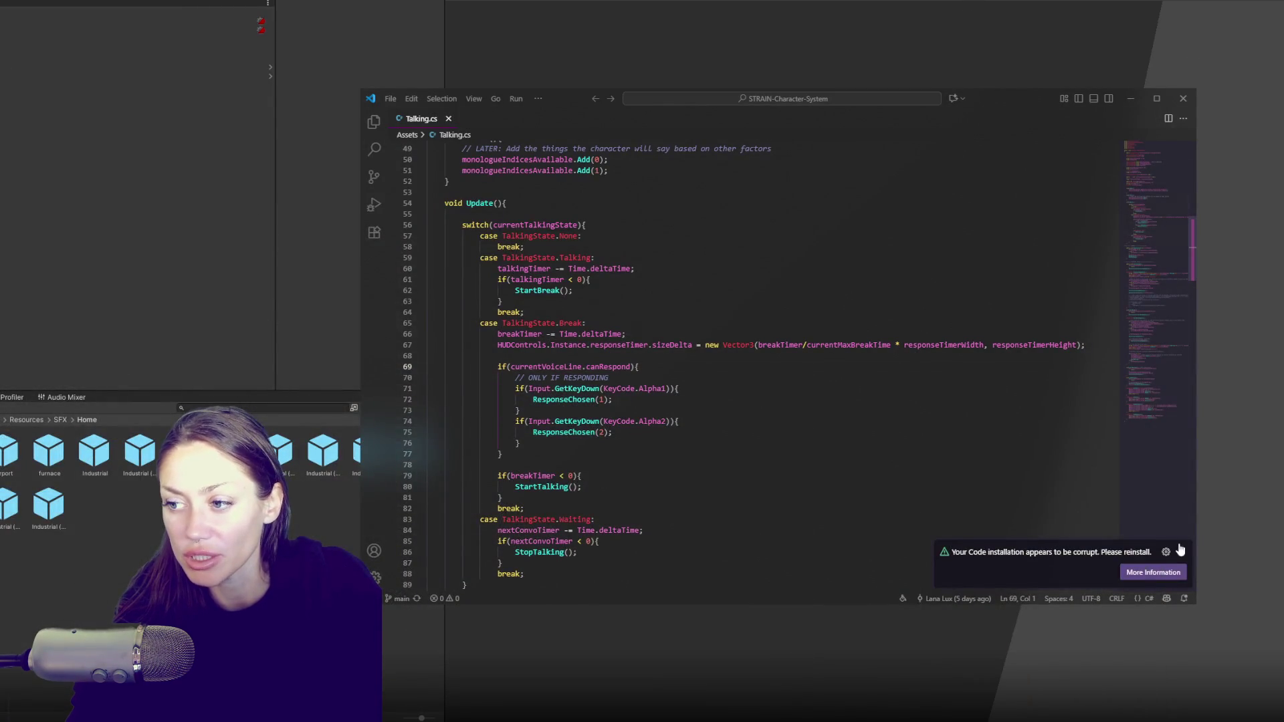
click(1180, 549)
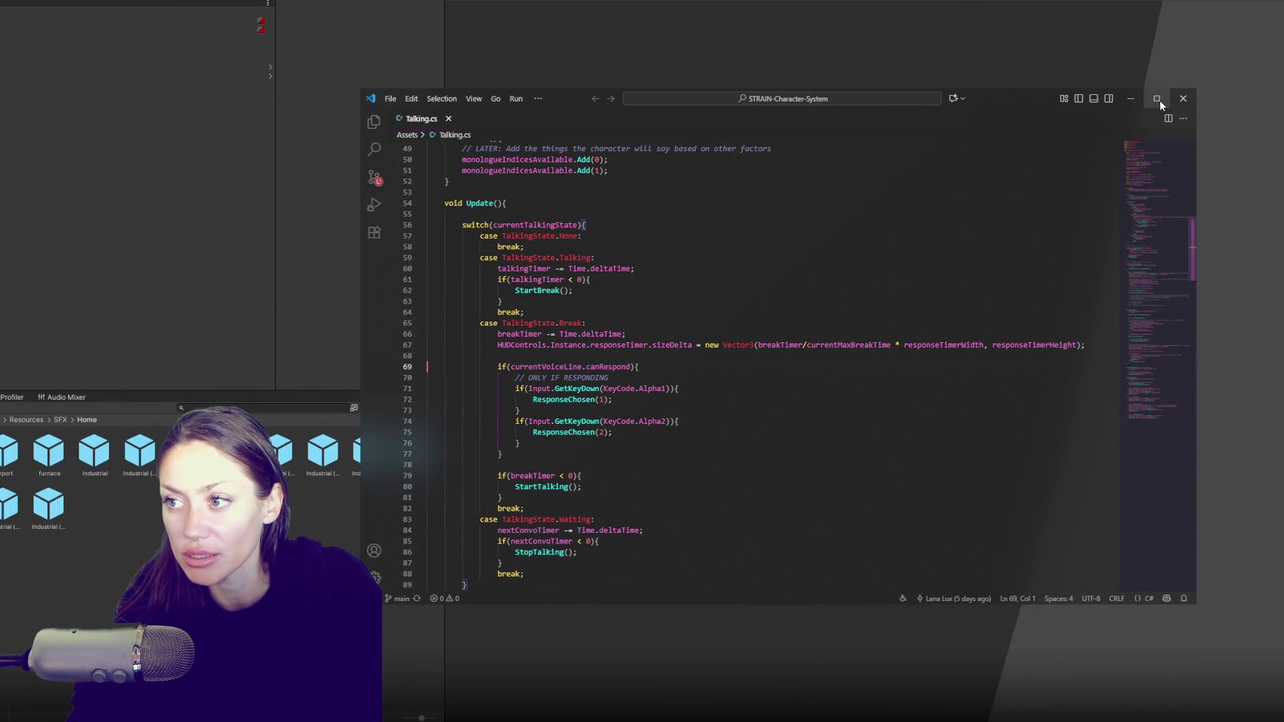
click(1131, 99)
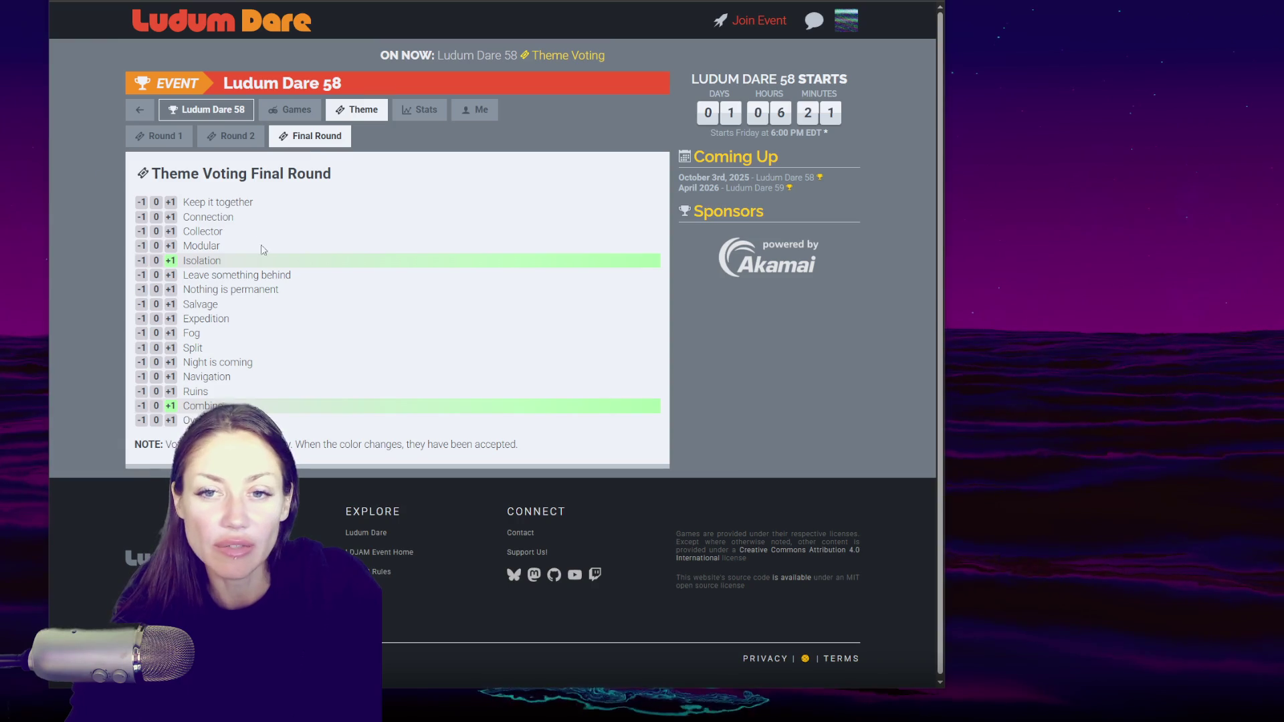
triple_click(234, 276)
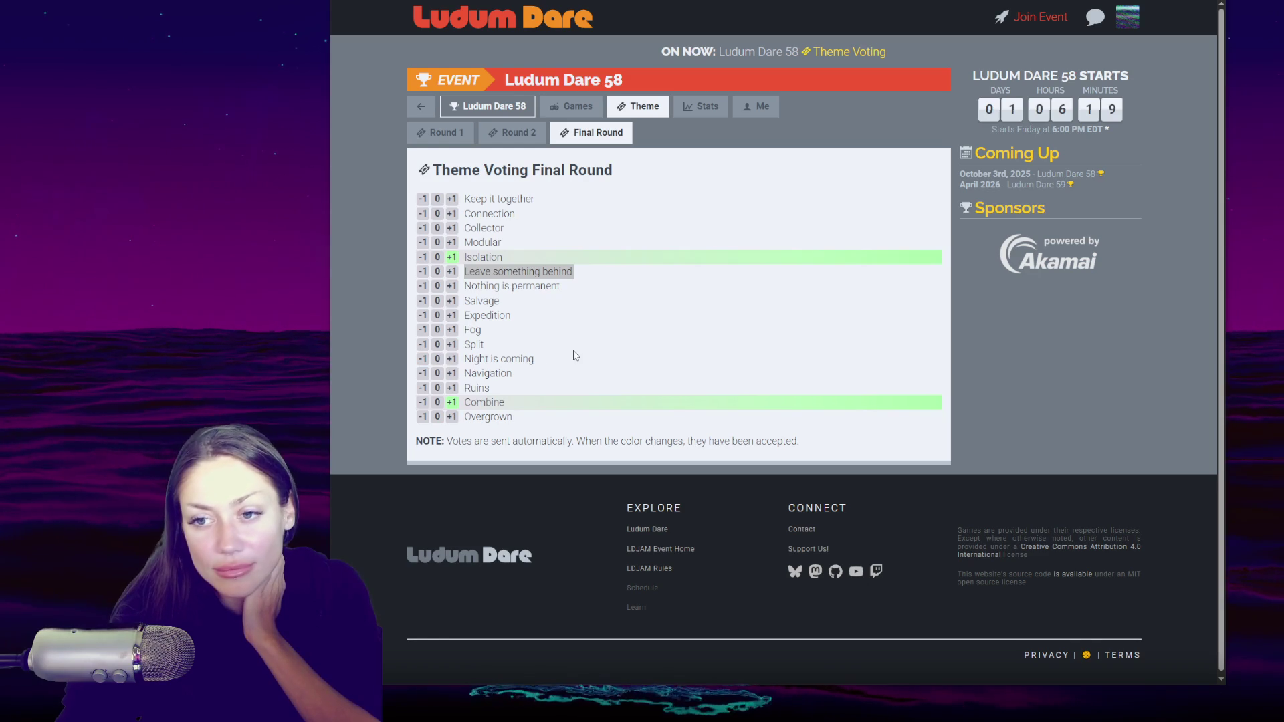
triple_click(505, 274)
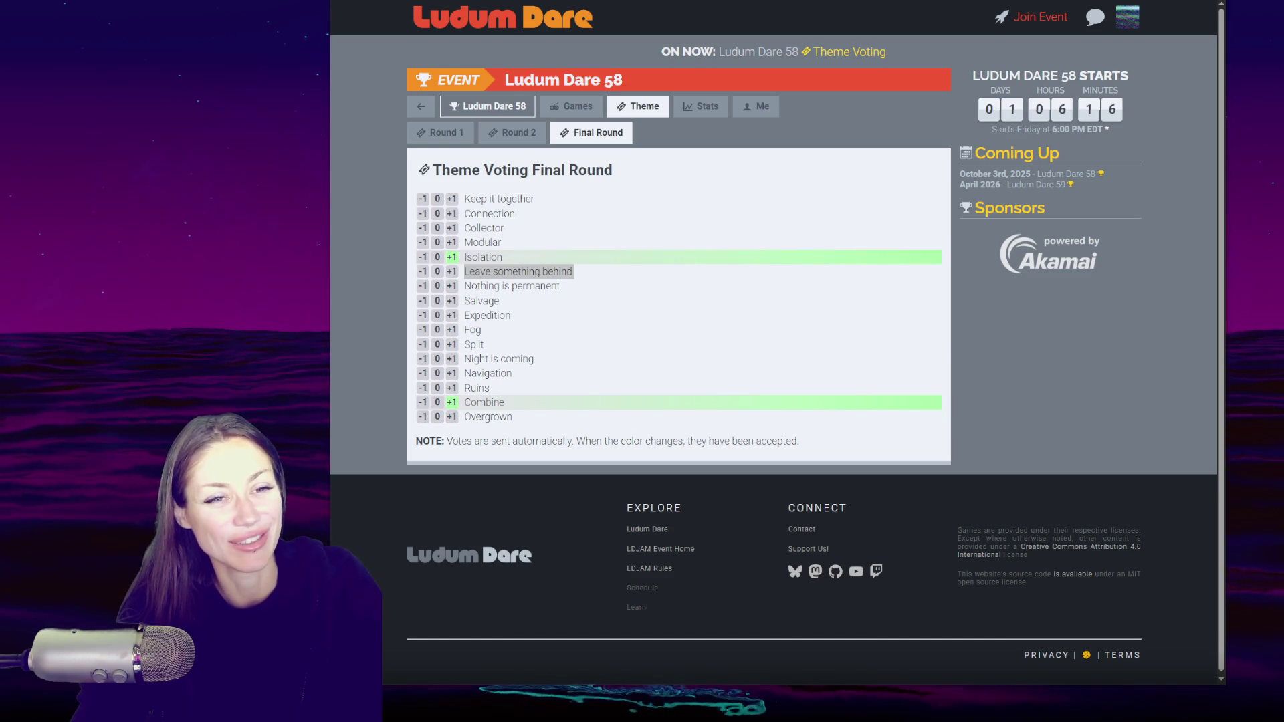
click(541, 284)
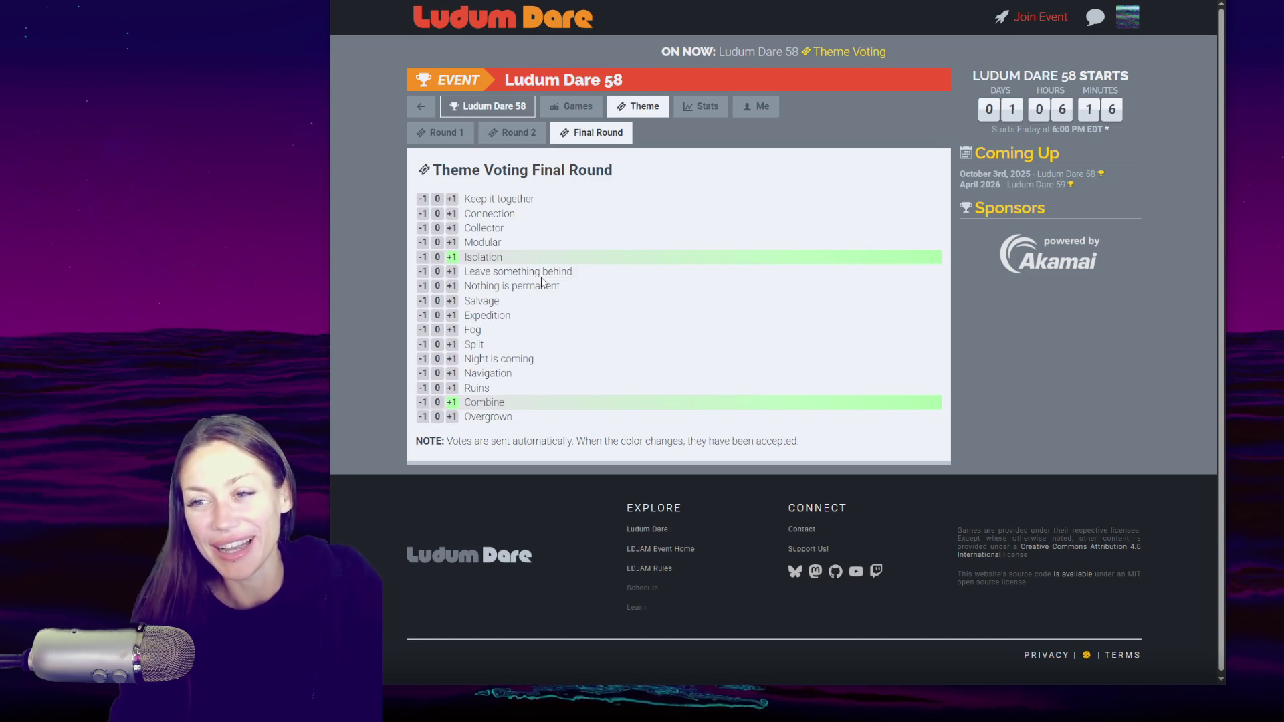
- Select the word 'Expedition' on the voting page, return to Unity, and resize the panels
double_click(486, 315)
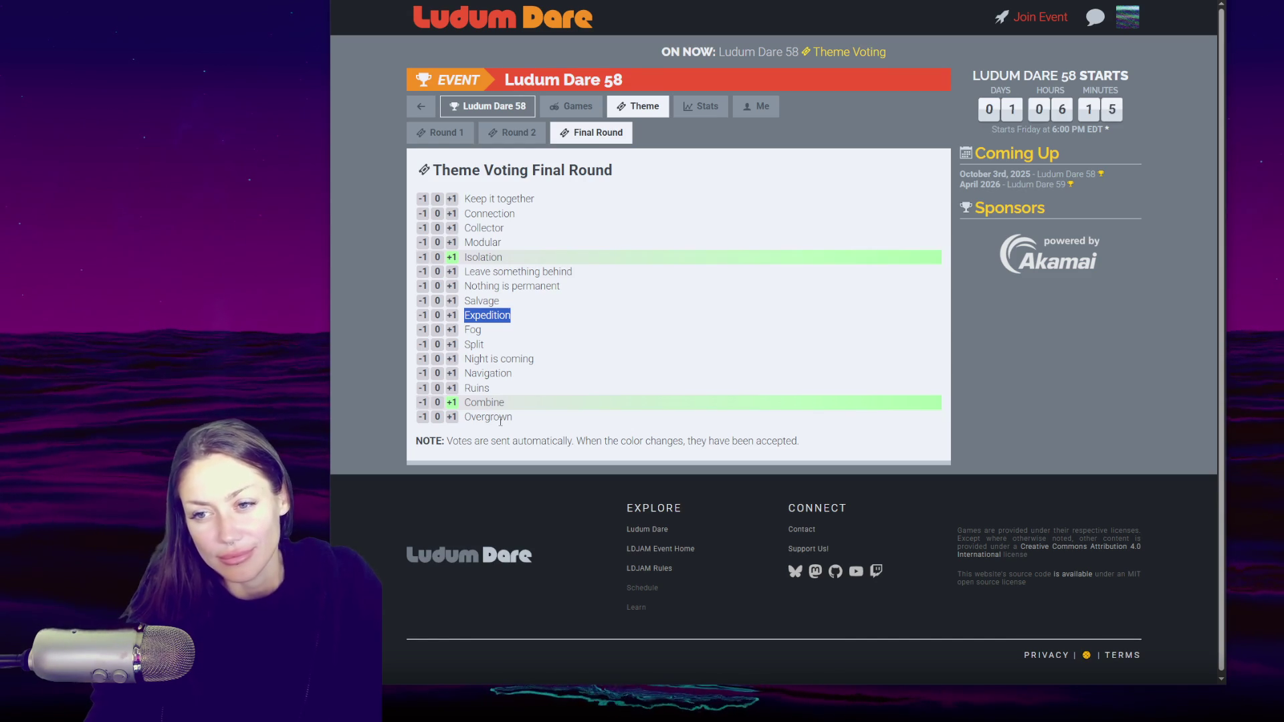
key(ctrl+Tab)
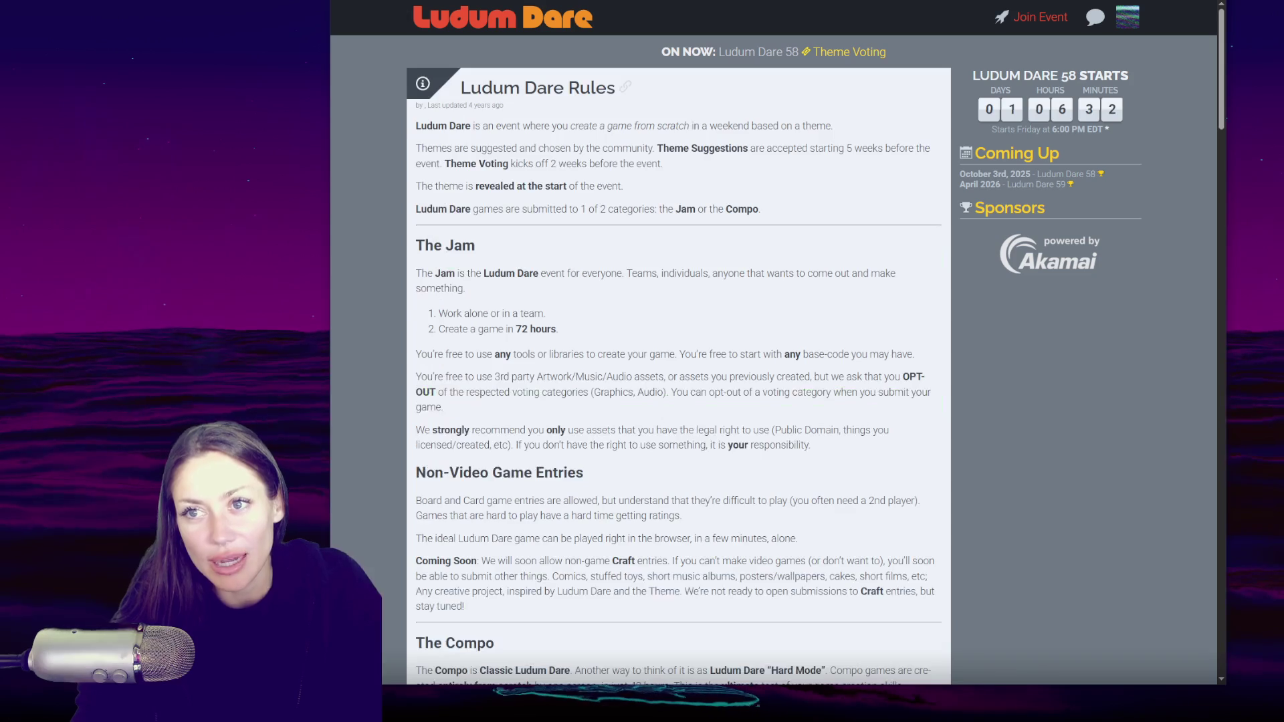
key(ctrl+shift+Tab)
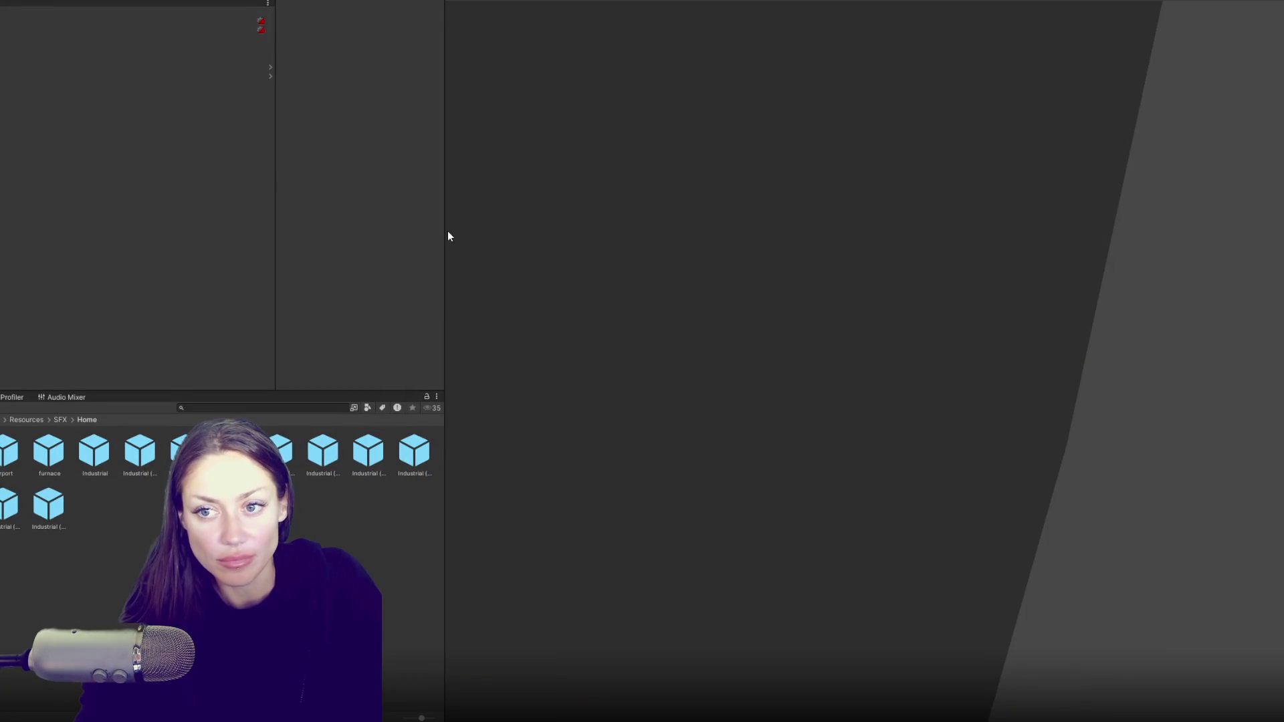
mouse_move(448, 235)
mouse_down()
mouse_move(438, 254)
mouse_move(240, 278)
mouse_move(405, 280)
mouse_up()
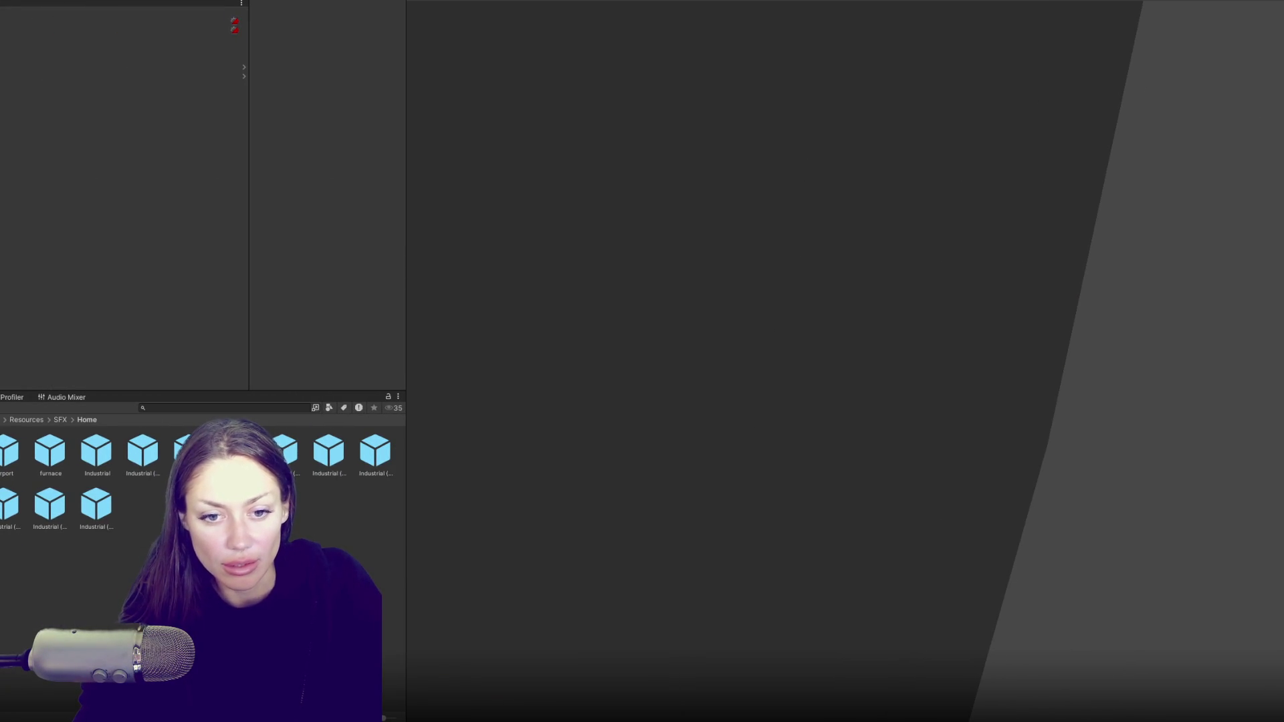
- Select and open the Main scene from the 6-Scenes folder
click(297, 507)
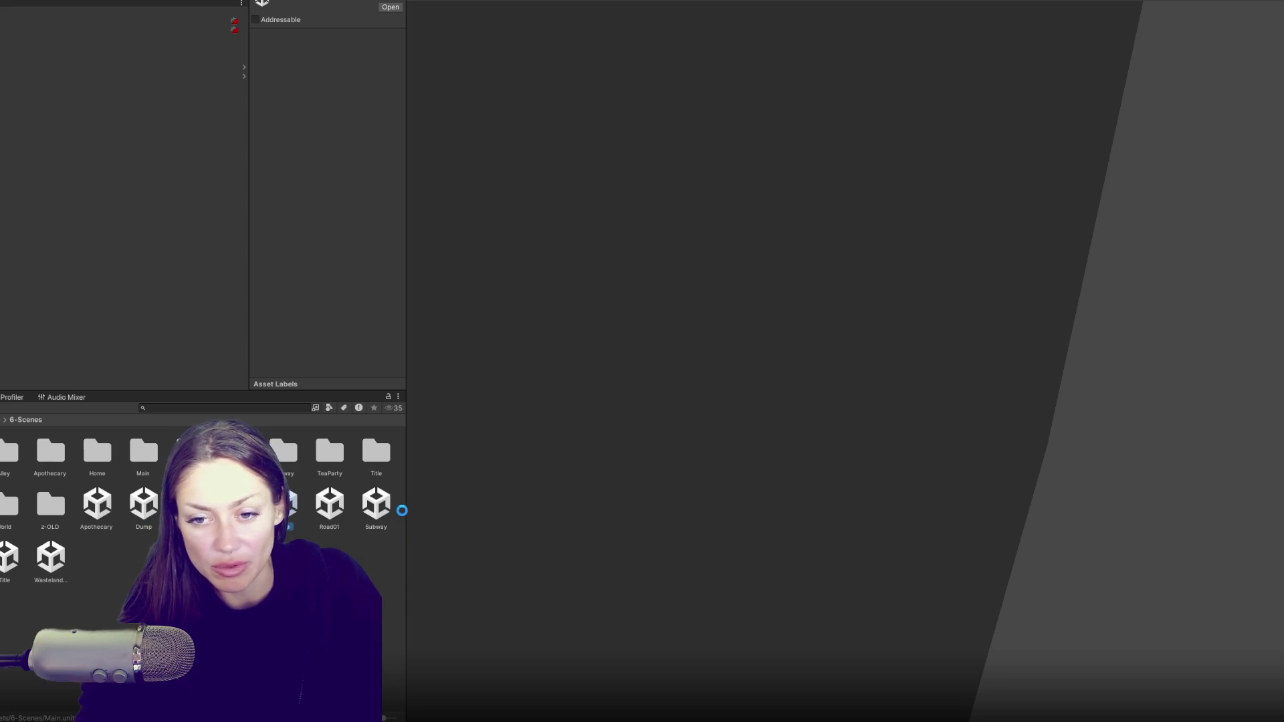
double_click(293, 504)
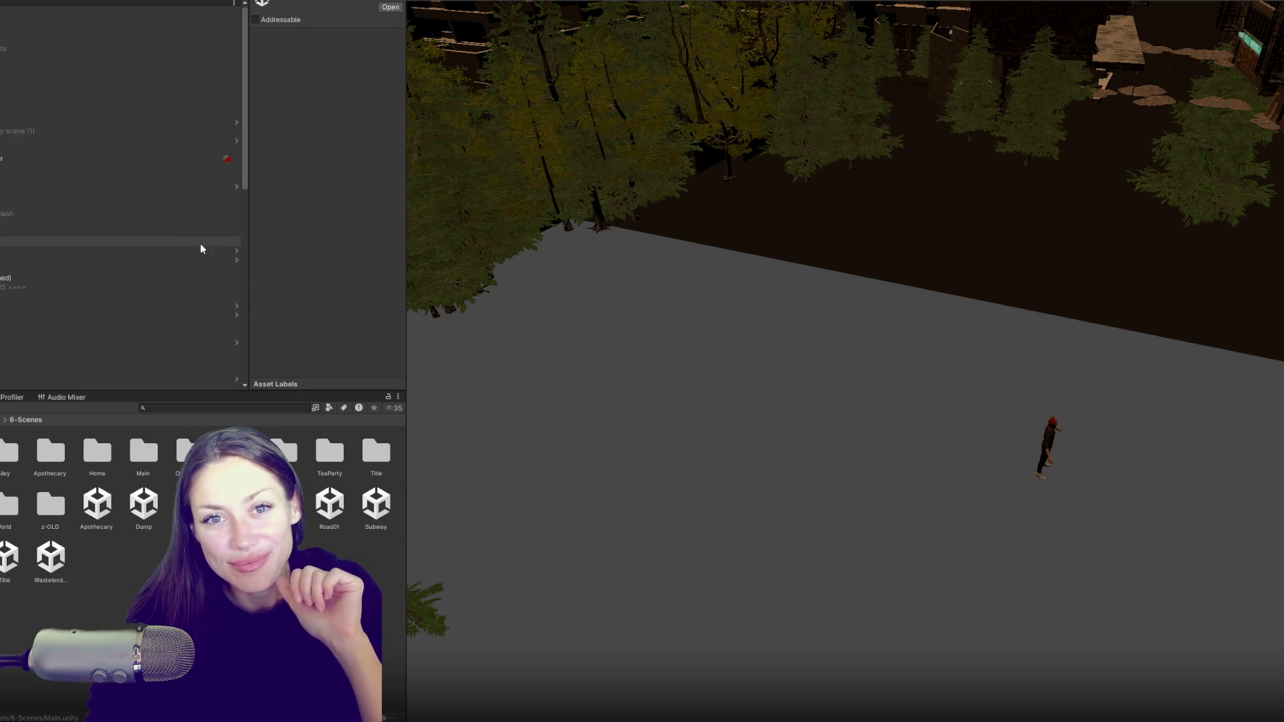
- Select the Apoth inside lighting volume, lower its Weight, and keep its Mode as Local
scroll(201, 246, down, 5)
double_click(40, 133)
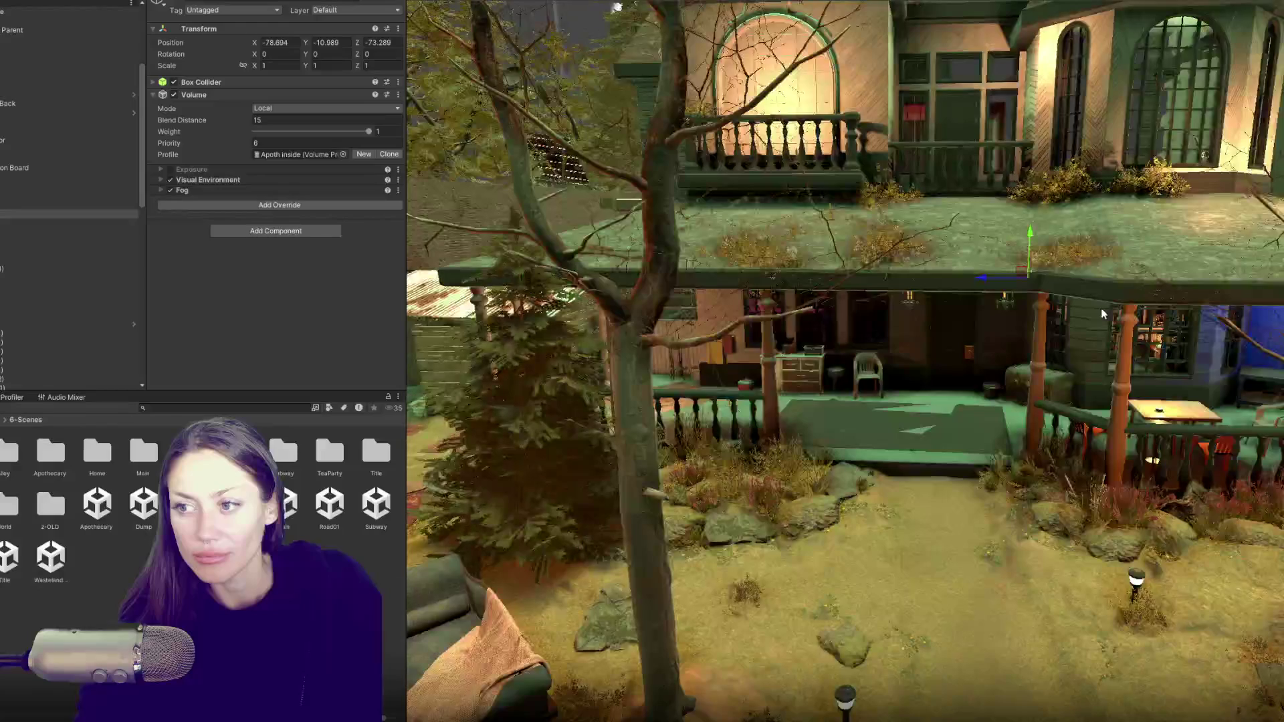
scroll(1102, 314, down, 10)
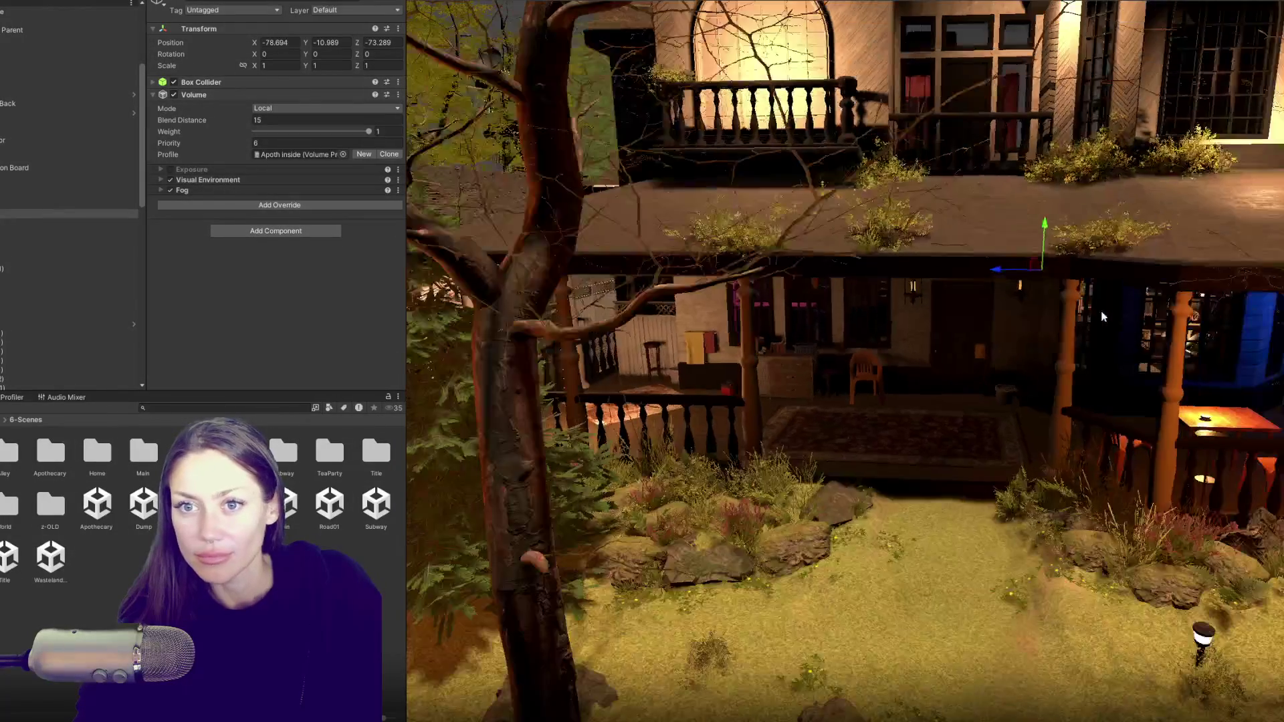
scroll(1100, 311, down, 3)
scroll(1100, 311, up, 2)
scroll(1100, 311, down, 2)
mouse_move(368, 131)
mouse_down()
mouse_move(328, 132)
mouse_move(460, 138)
mouse_up()
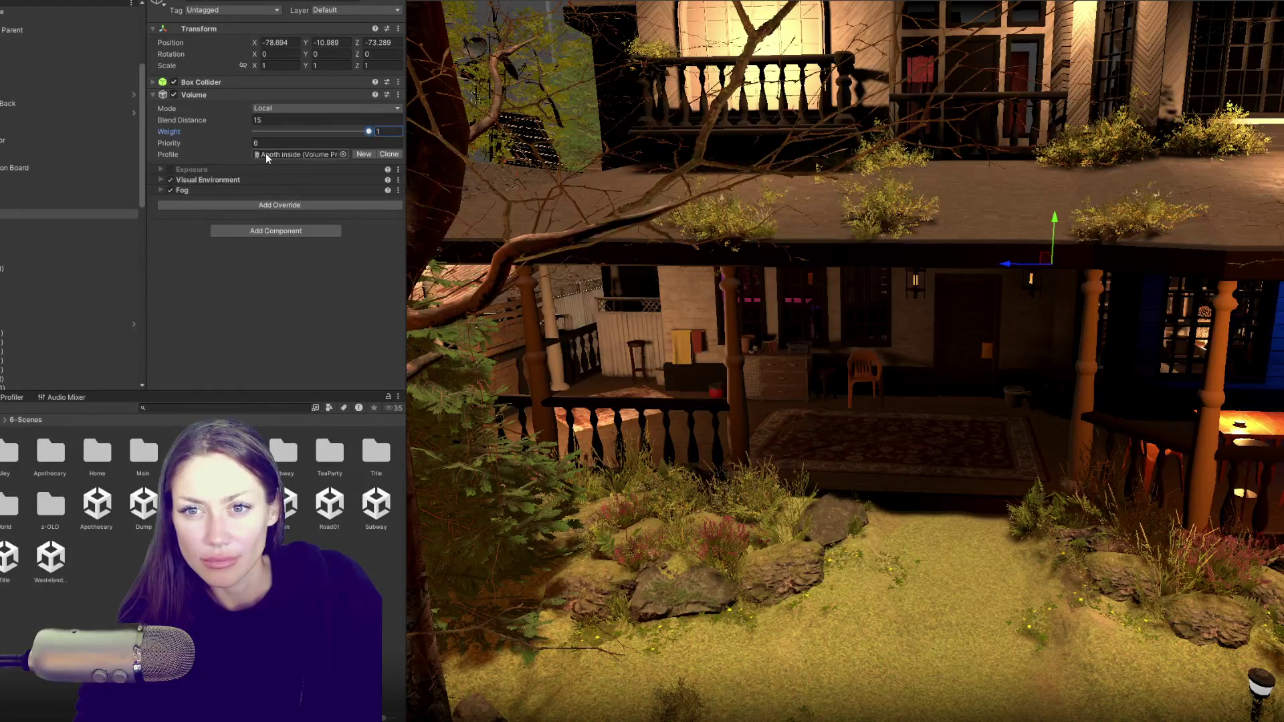
click(297, 108)
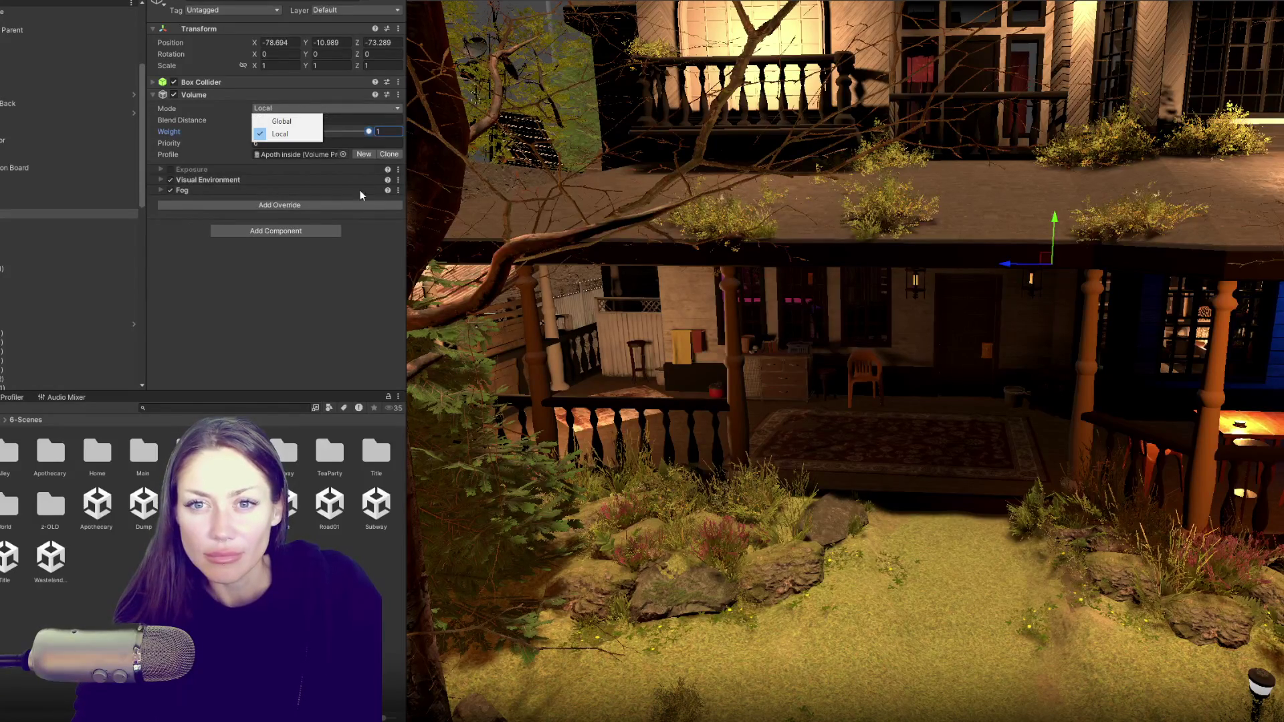
click(397, 292)
- Select the apothecary's porch door and frame the view on it
click(982, 332)
click(981, 330)
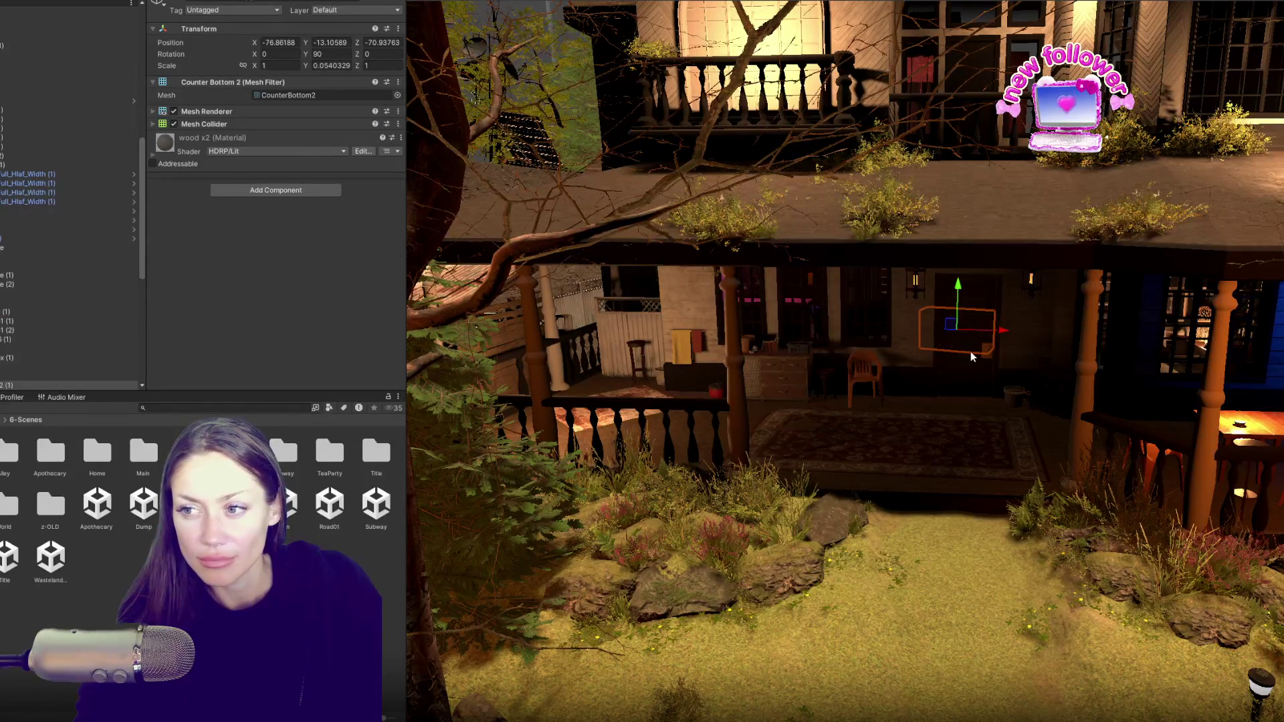
click(971, 355)
key(f)
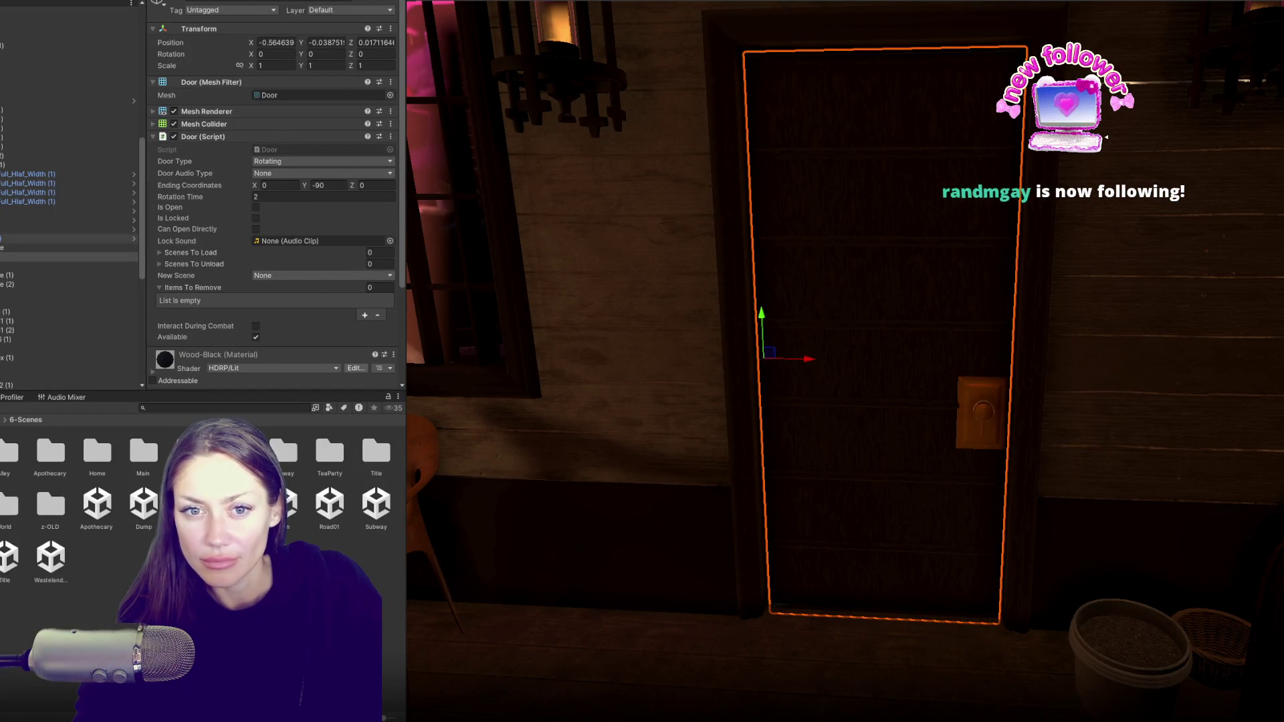
- Orbit around the porch toward the garden and select the outhouse door
mouse_move(726, 343)
mouse_down()
mouse_move(642, 315)
mouse_move(708, 312)
mouse_move(744, 281)
mouse_move(897, 290)
mouse_up()
mouse_move(668, 301)
mouse_down()
mouse_move(888, 286)
mouse_move(870, 291)
mouse_up()
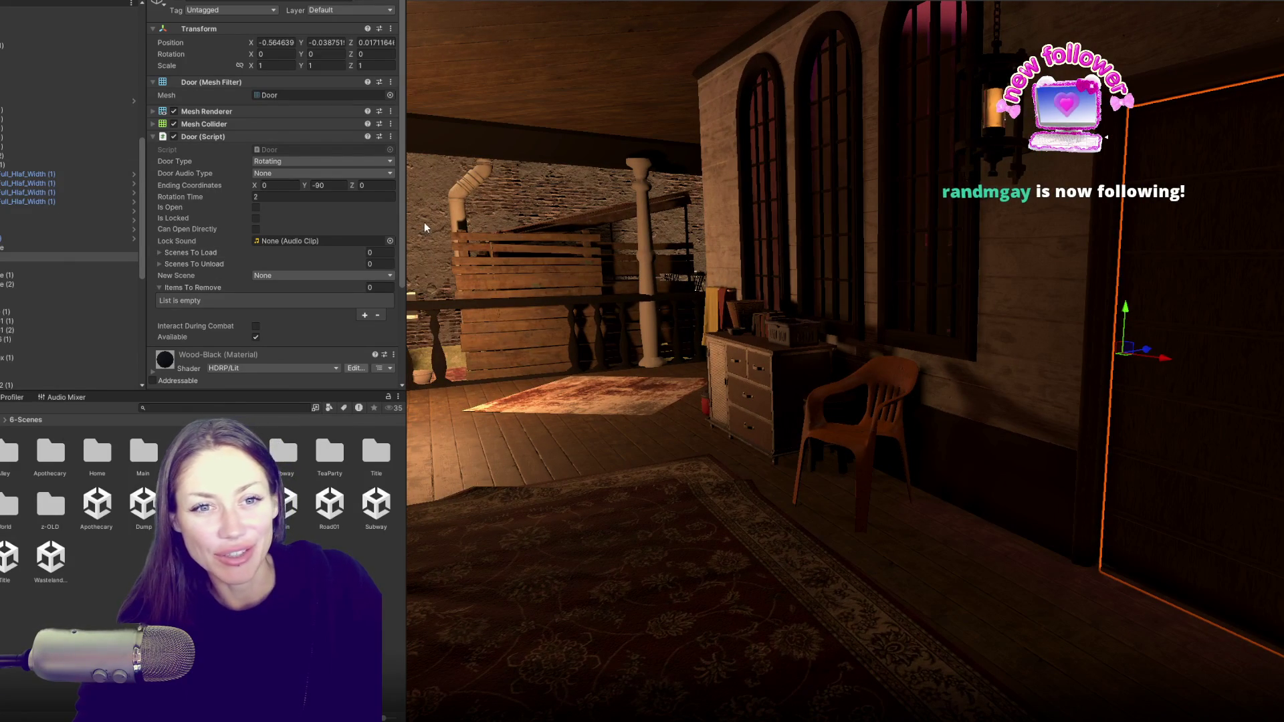
drag(607, 293, 530, 256)
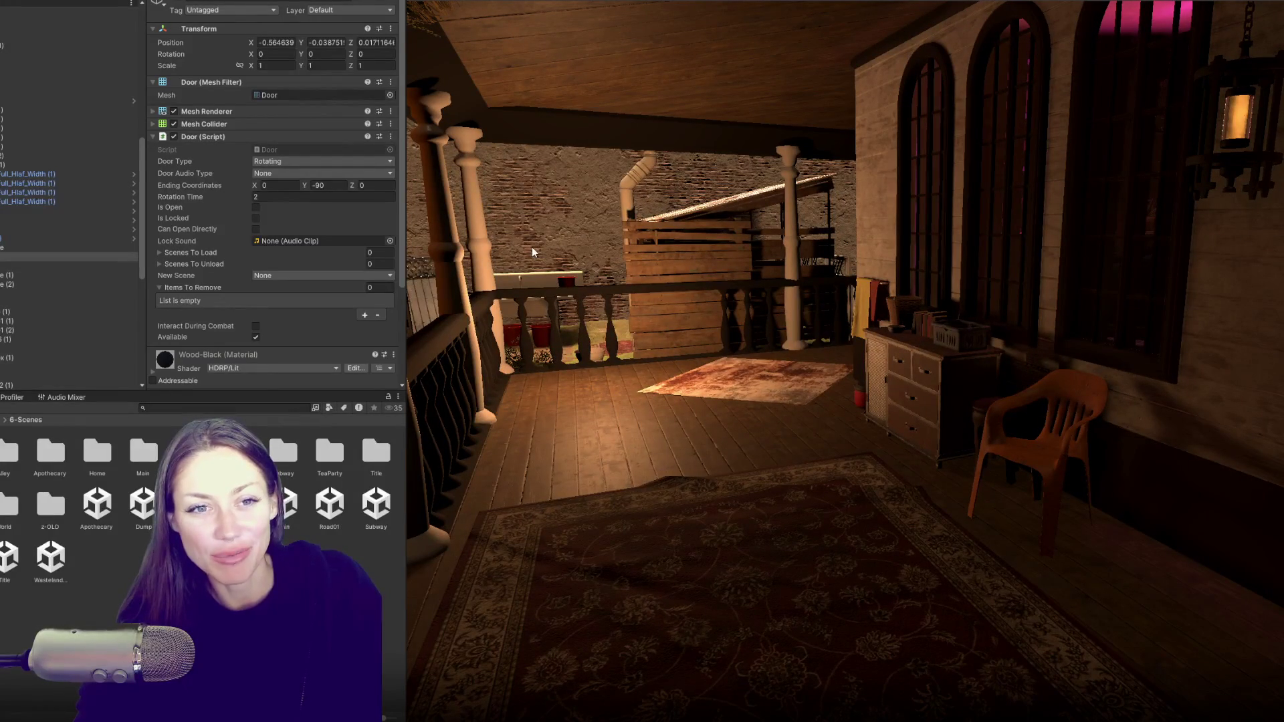
drag(536, 276, 573, 304)
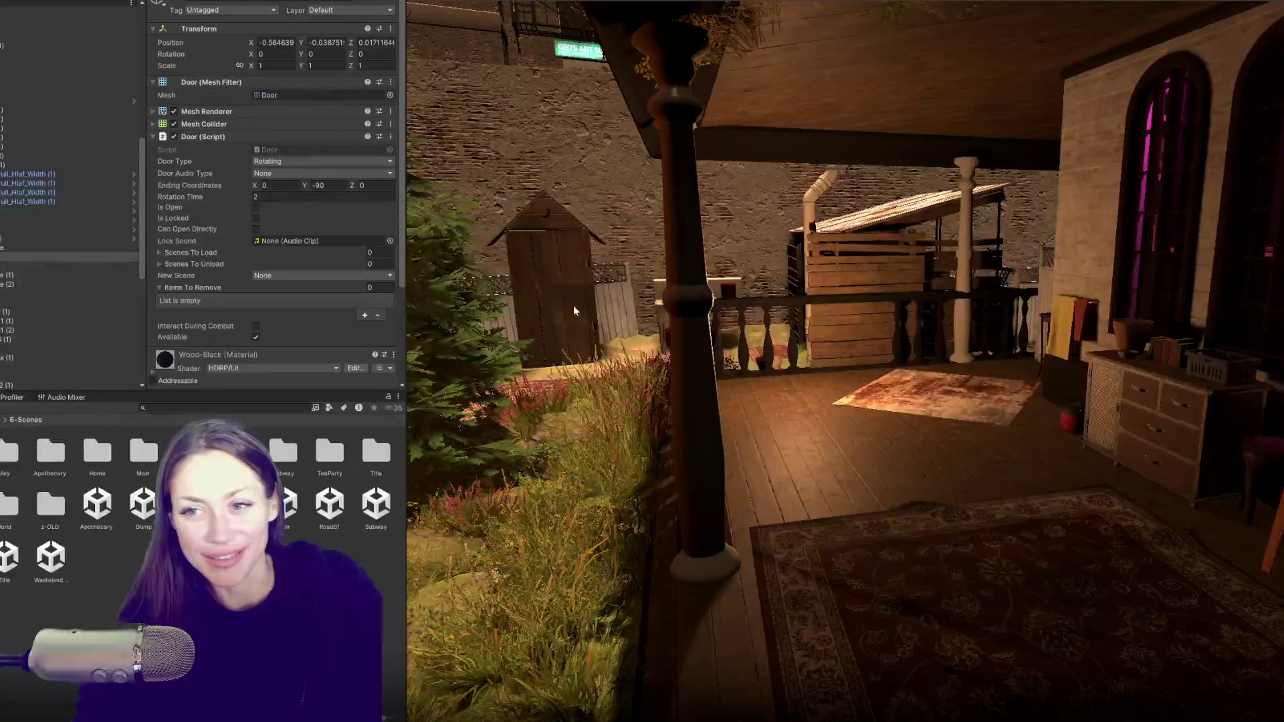
click(572, 305)
click(561, 281)
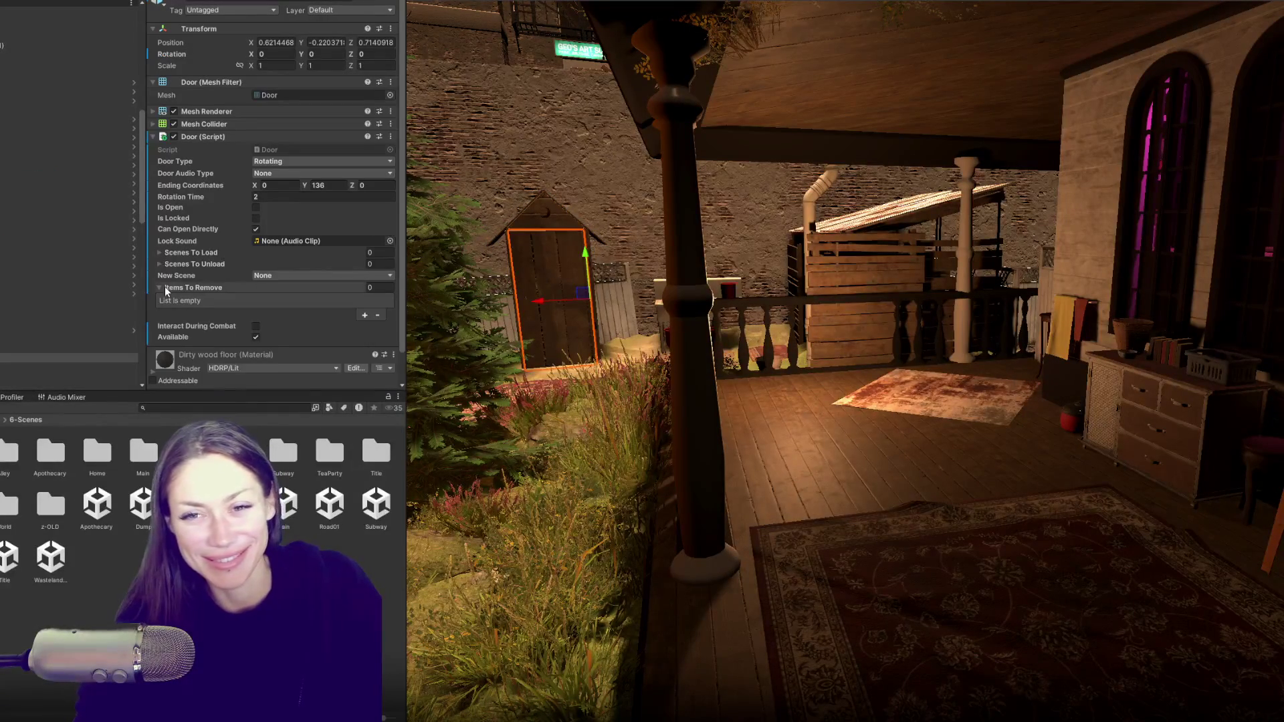
- Collapse Items To Remove and switch between the apothecary and outhouse doors to compare their Door scripts
drag(434, 281, 817, 316)
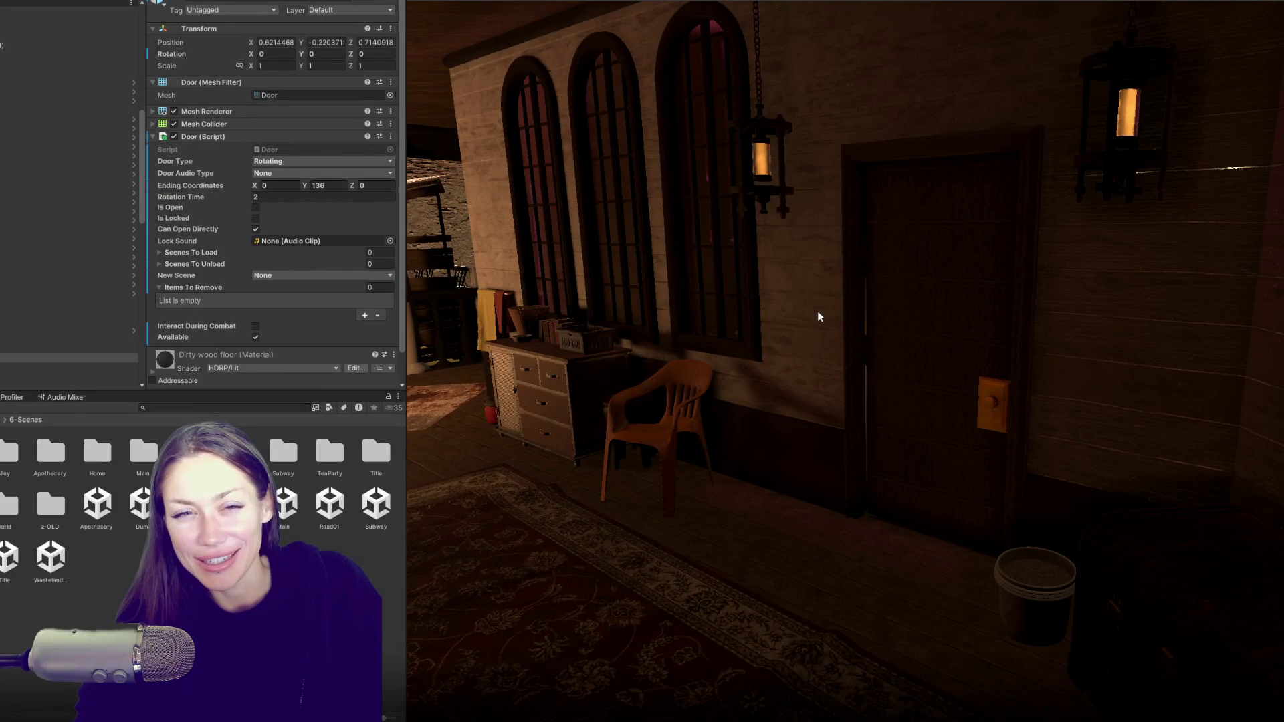
scroll(264, 248, down, 2)
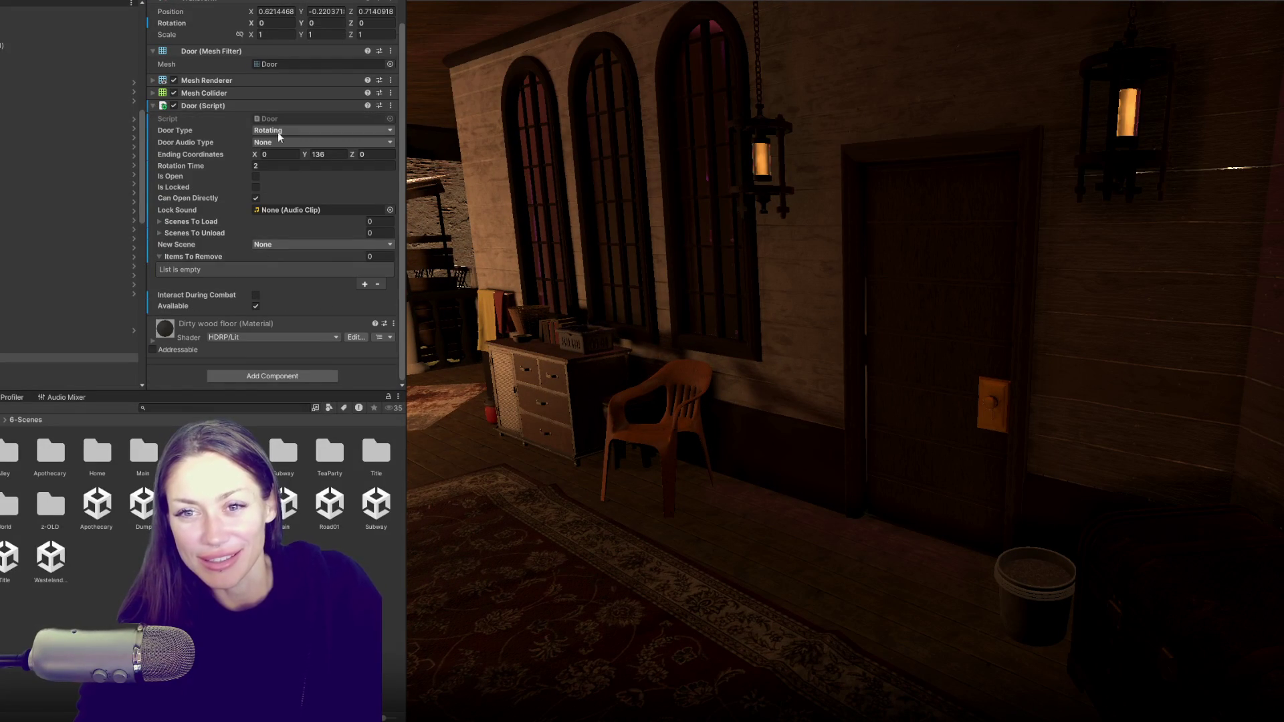
click(210, 256)
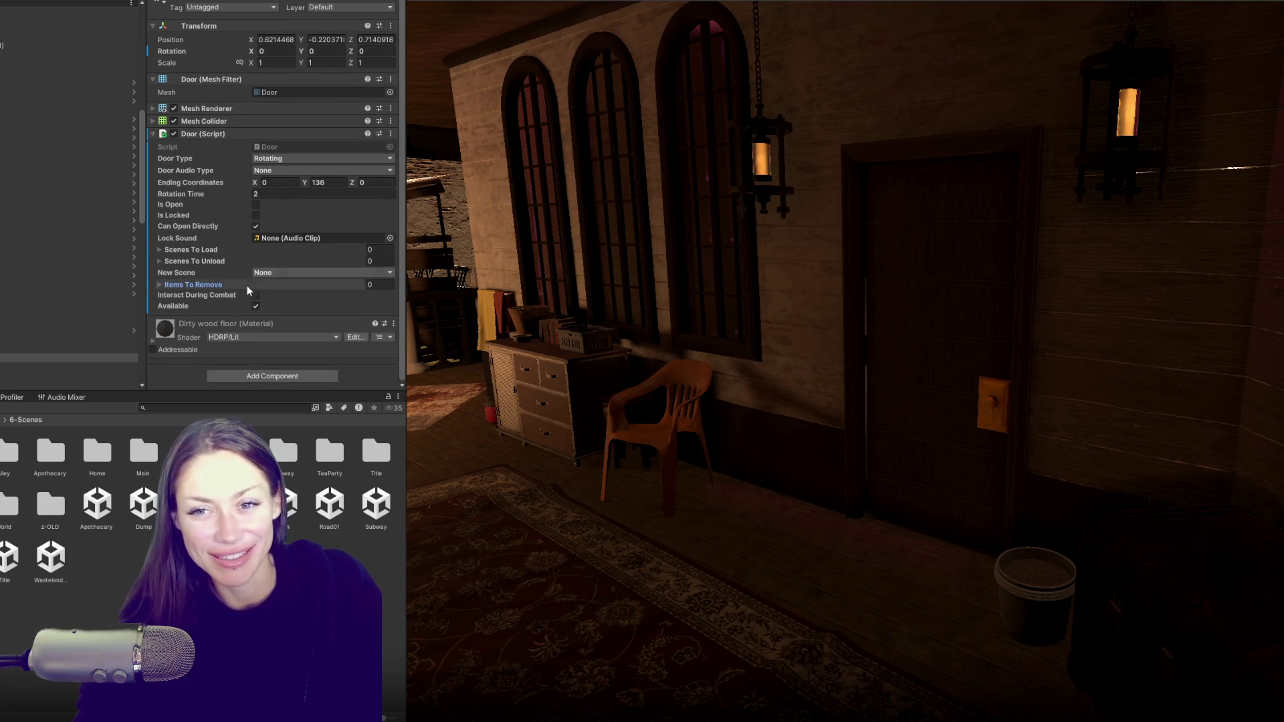
click(949, 254)
mouse_move(922, 264)
mouse_down()
mouse_move(825, 243)
mouse_move(669, 270)
mouse_move(543, 263)
mouse_up()
click(540, 261)
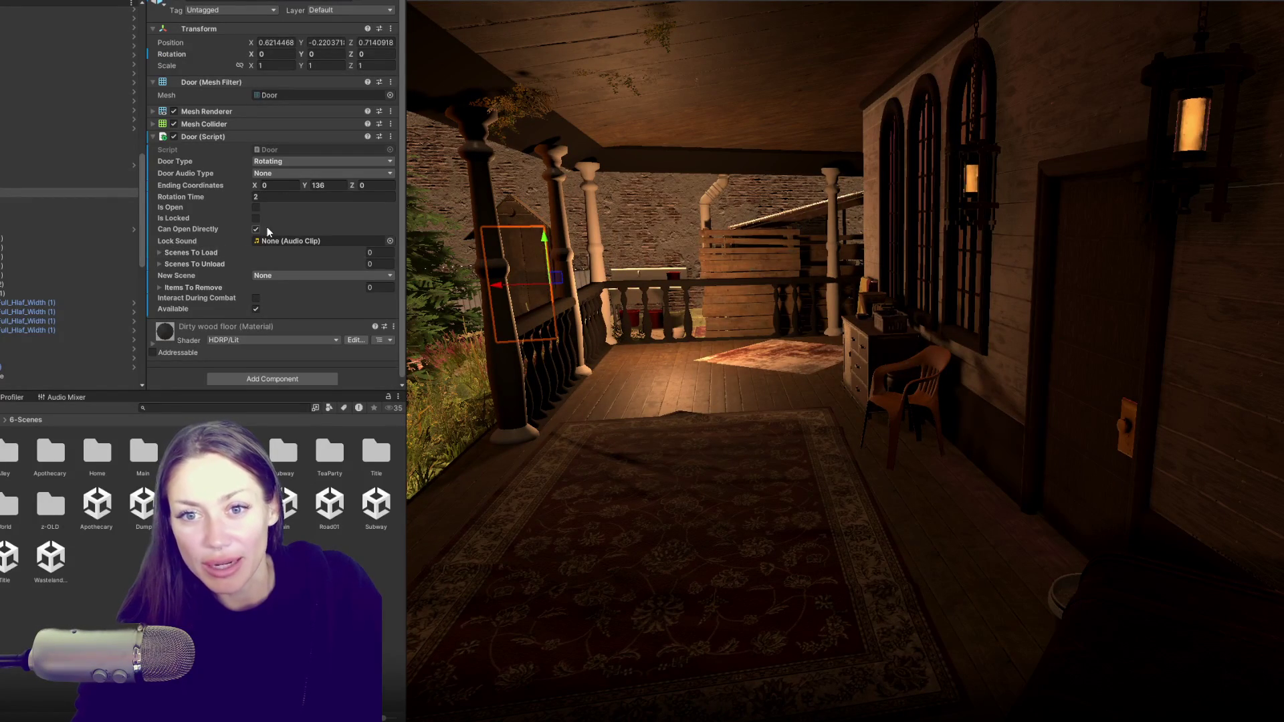
click(1118, 329)
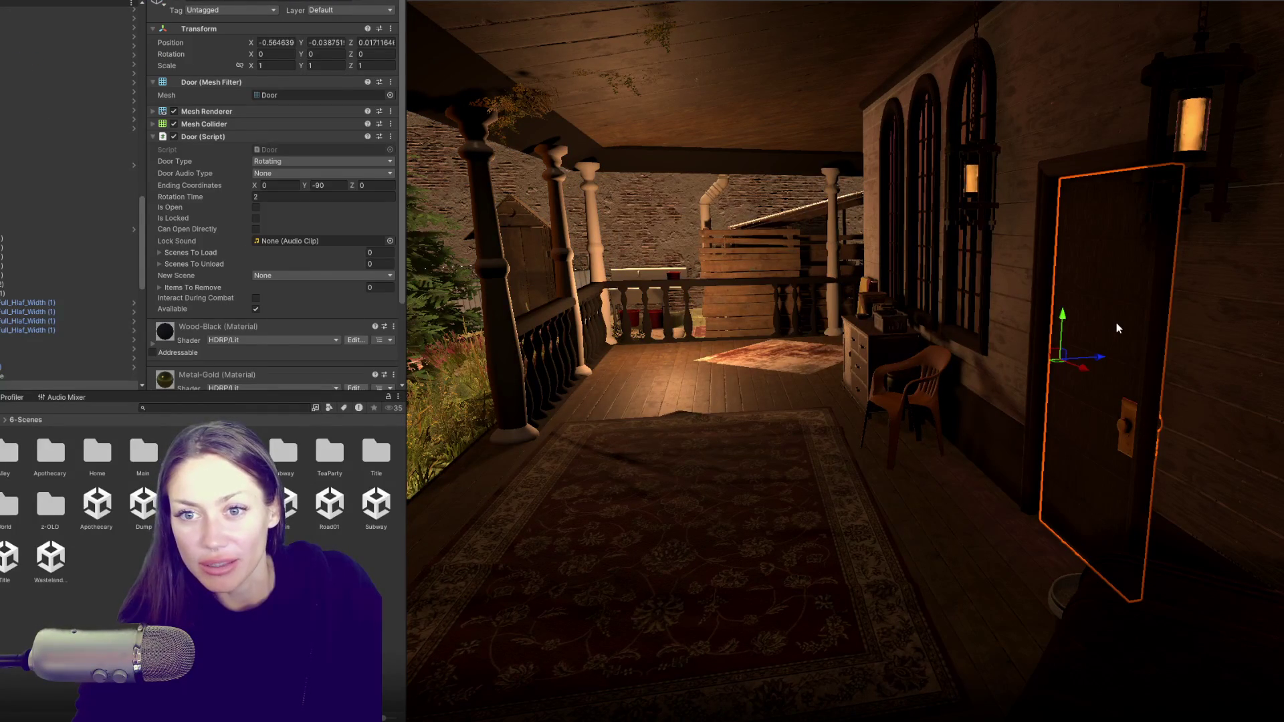
- Tick Can Open Directly on the porch door's Door script, then select an object near the yard tree
click(1116, 323)
click(1075, 320)
click(256, 229)
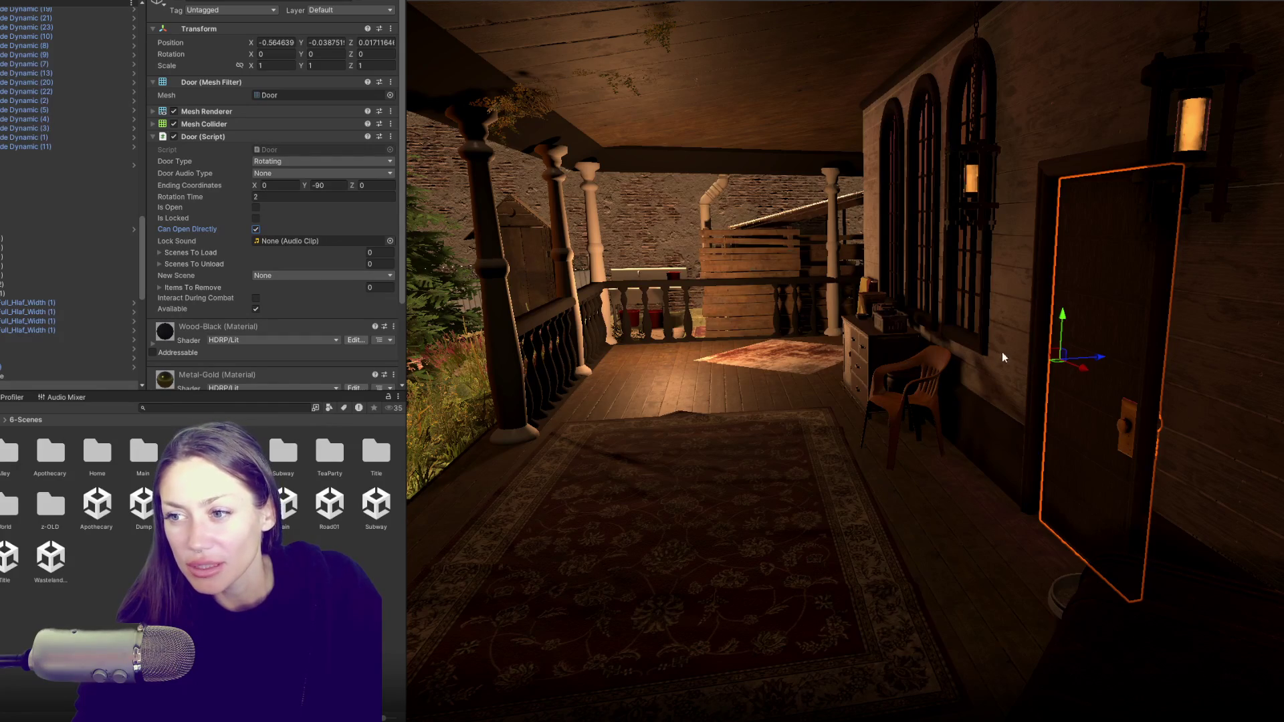
drag(1013, 371, 942, 367)
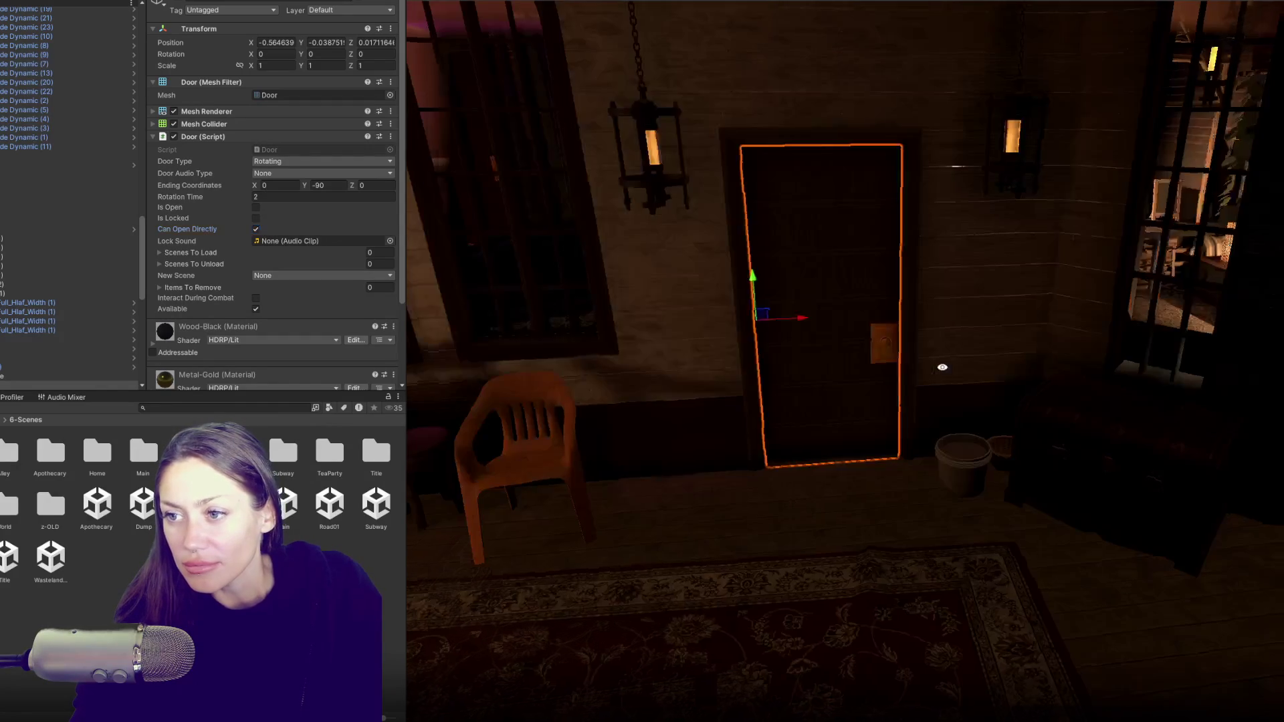
scroll(941, 364, down, 10)
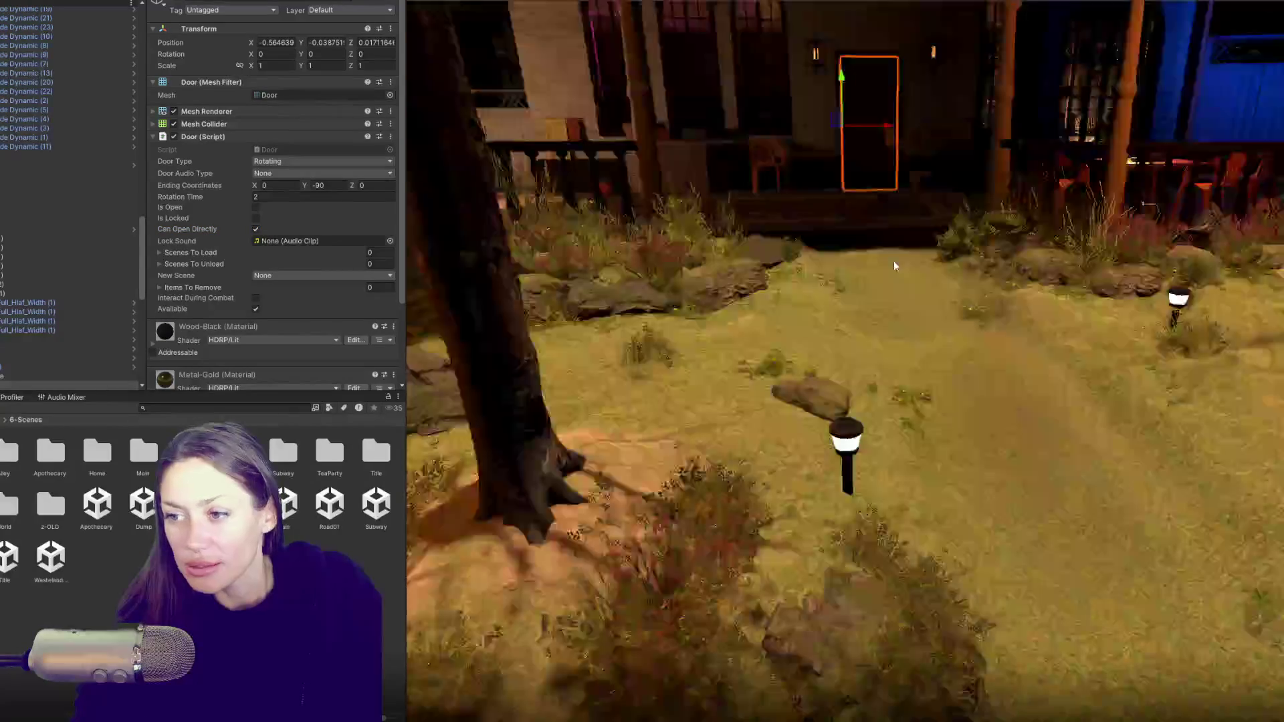
scroll(893, 266, down, 5)
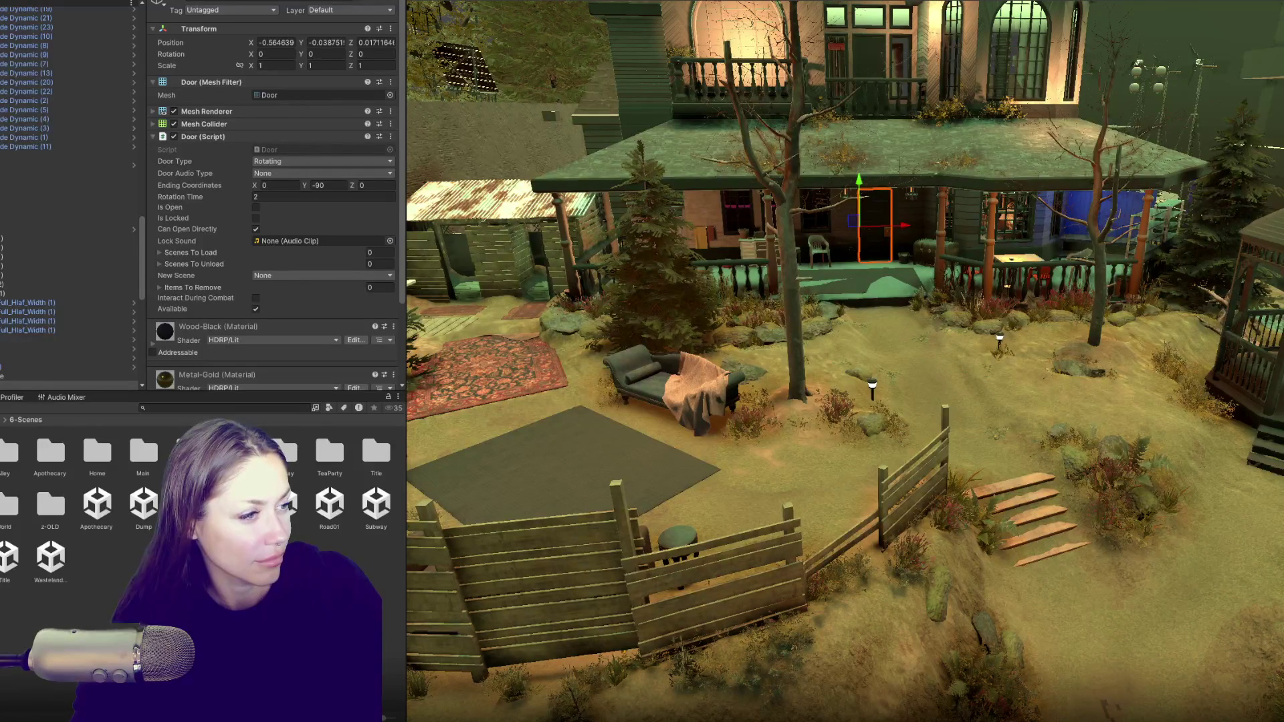
scroll(65, 161, up, 15)
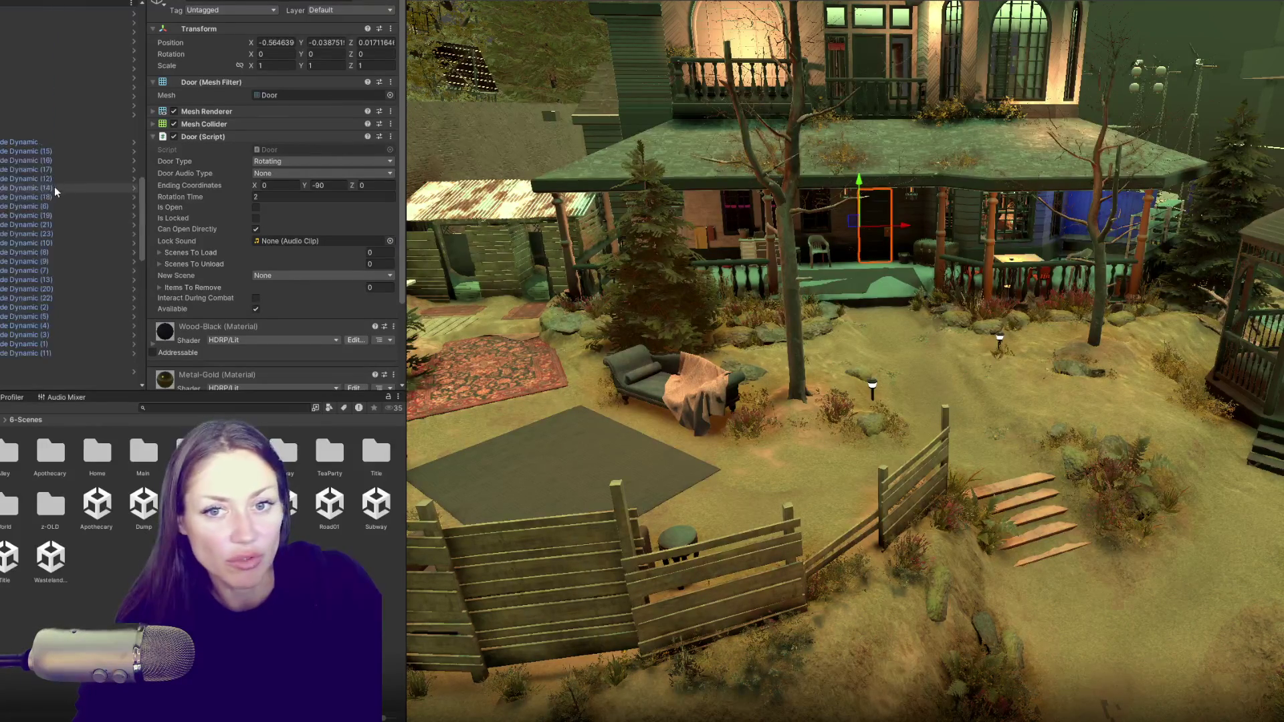
scroll(65, 161, down, 4)
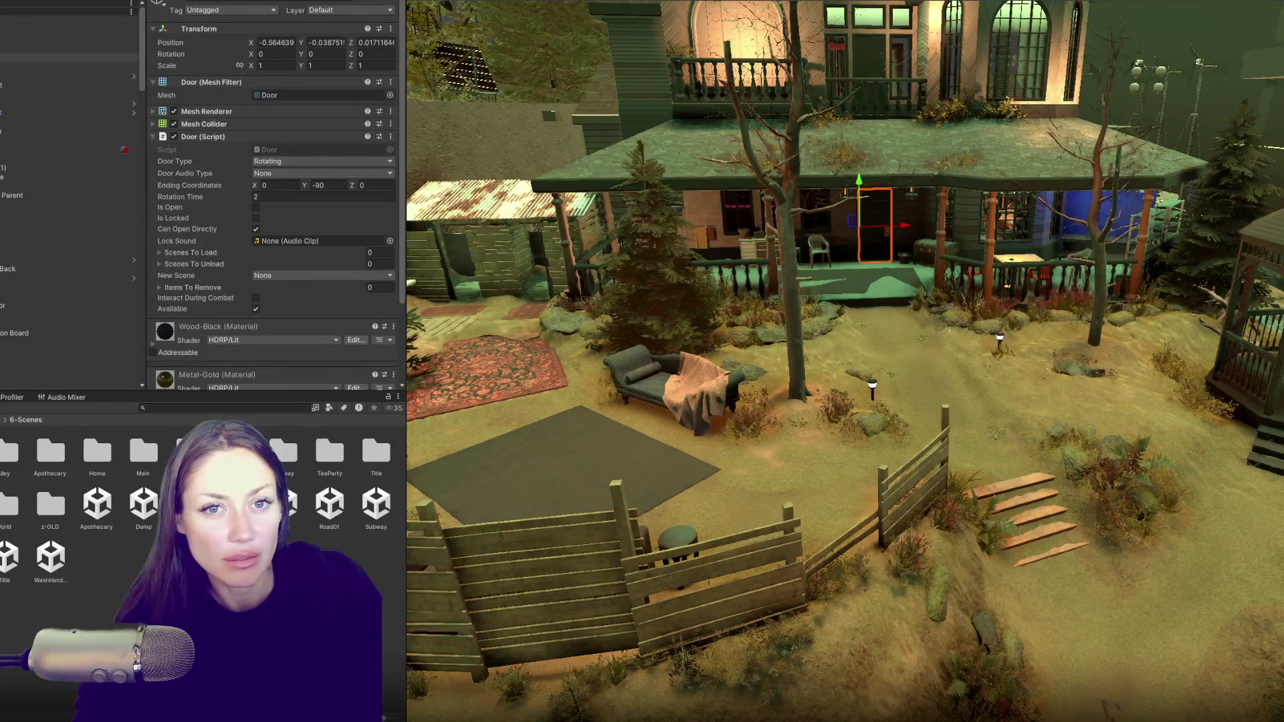
scroll(67, 200, up, 3)
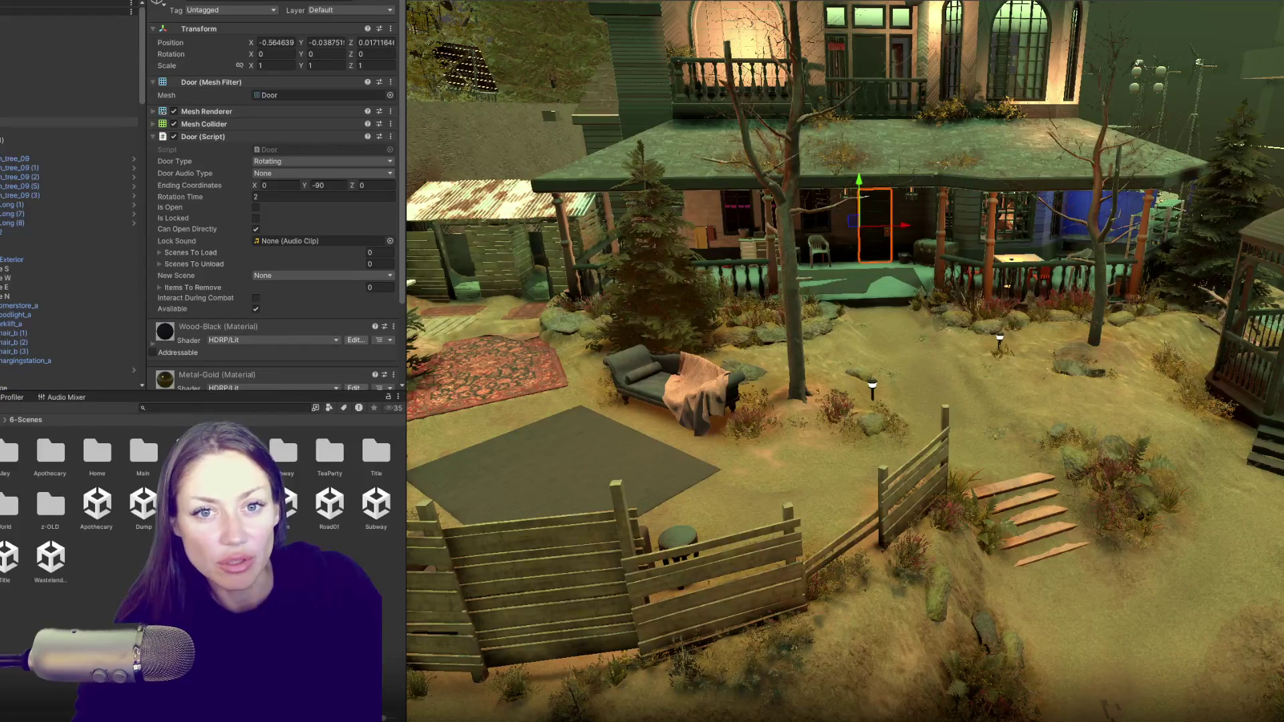
click(639, 224)
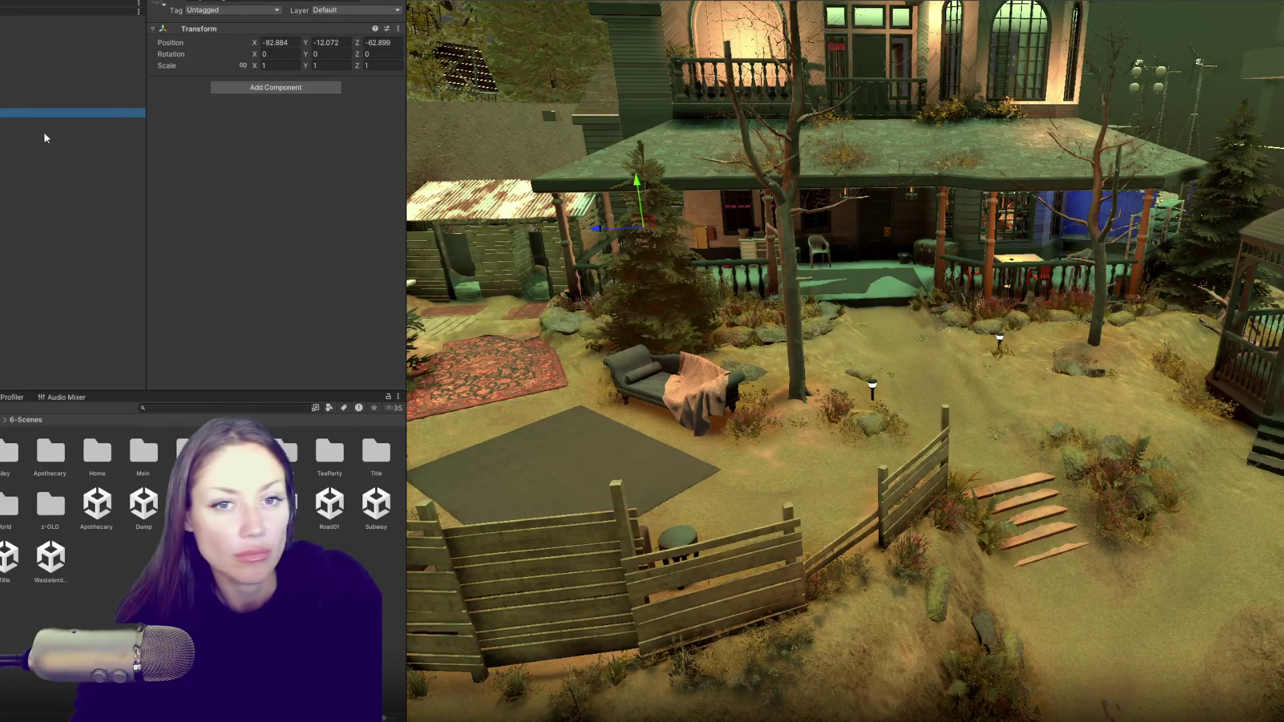
scroll(66, 167, down, 3)
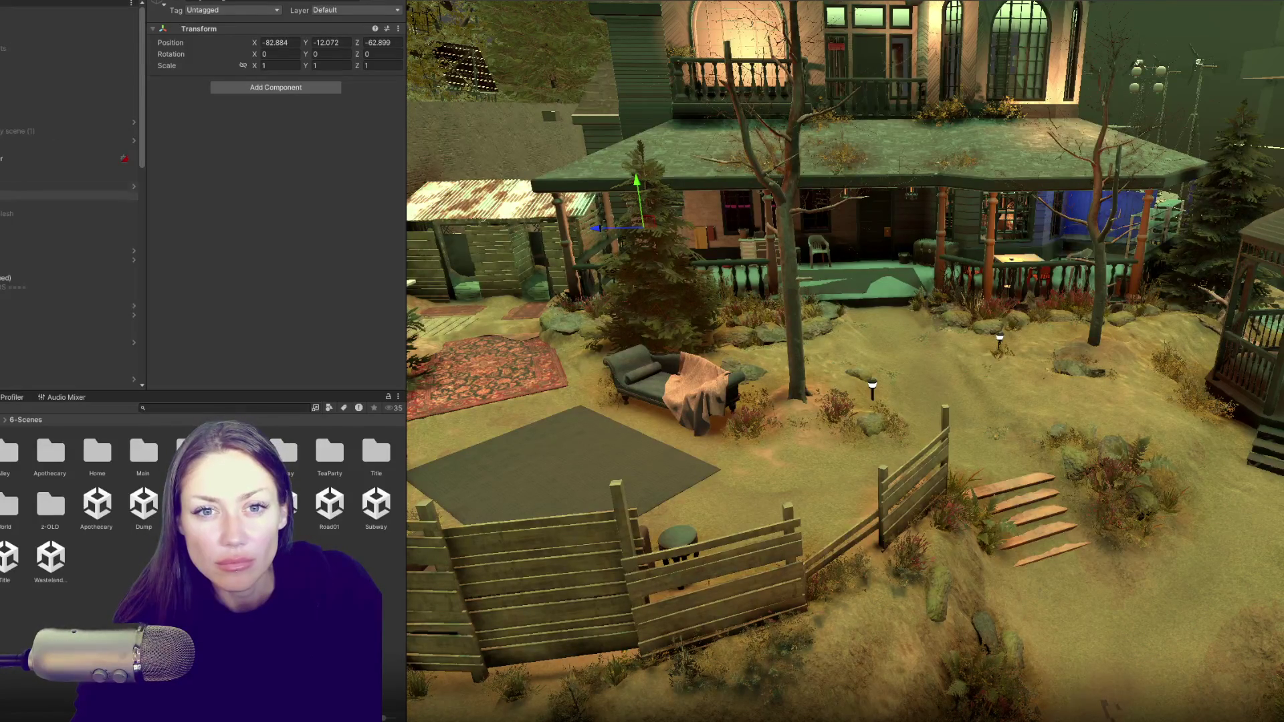
- On the control-scripts object, expand Notifications and open the QuestComplete sound's audio source
scroll(67, 159, up, 2)
click(2, 187)
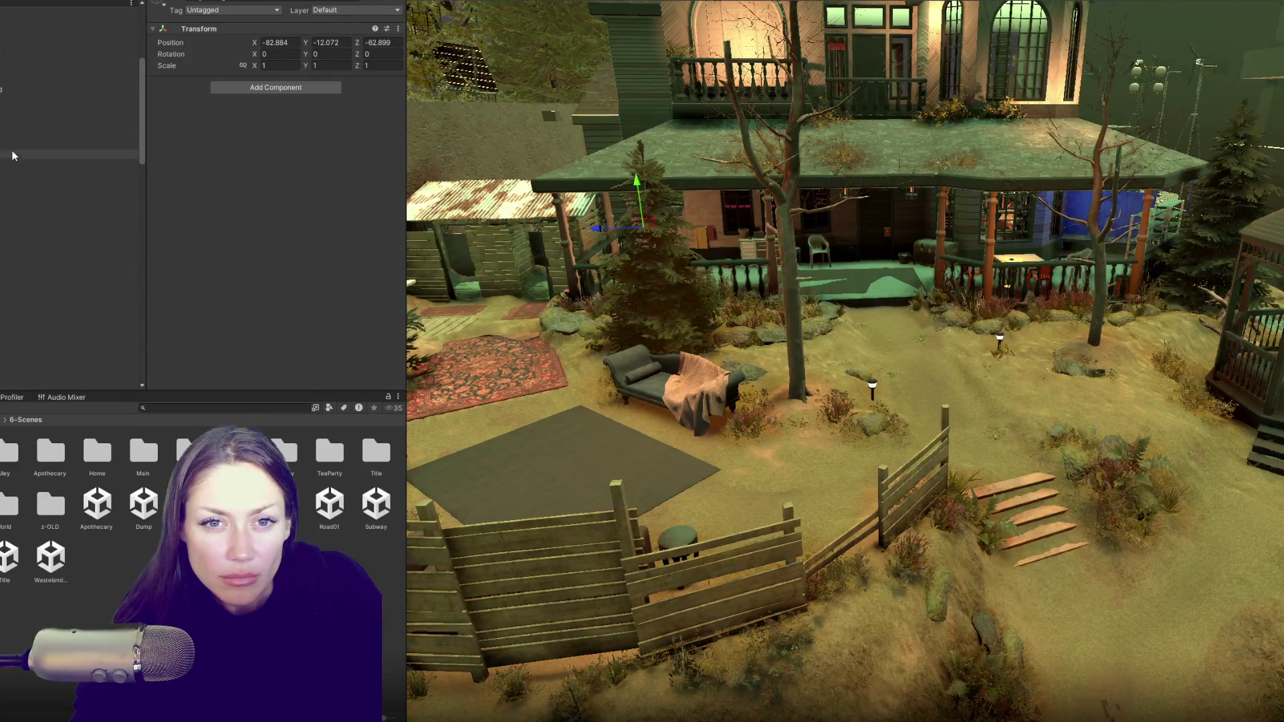
click(14, 151)
click(18, 16)
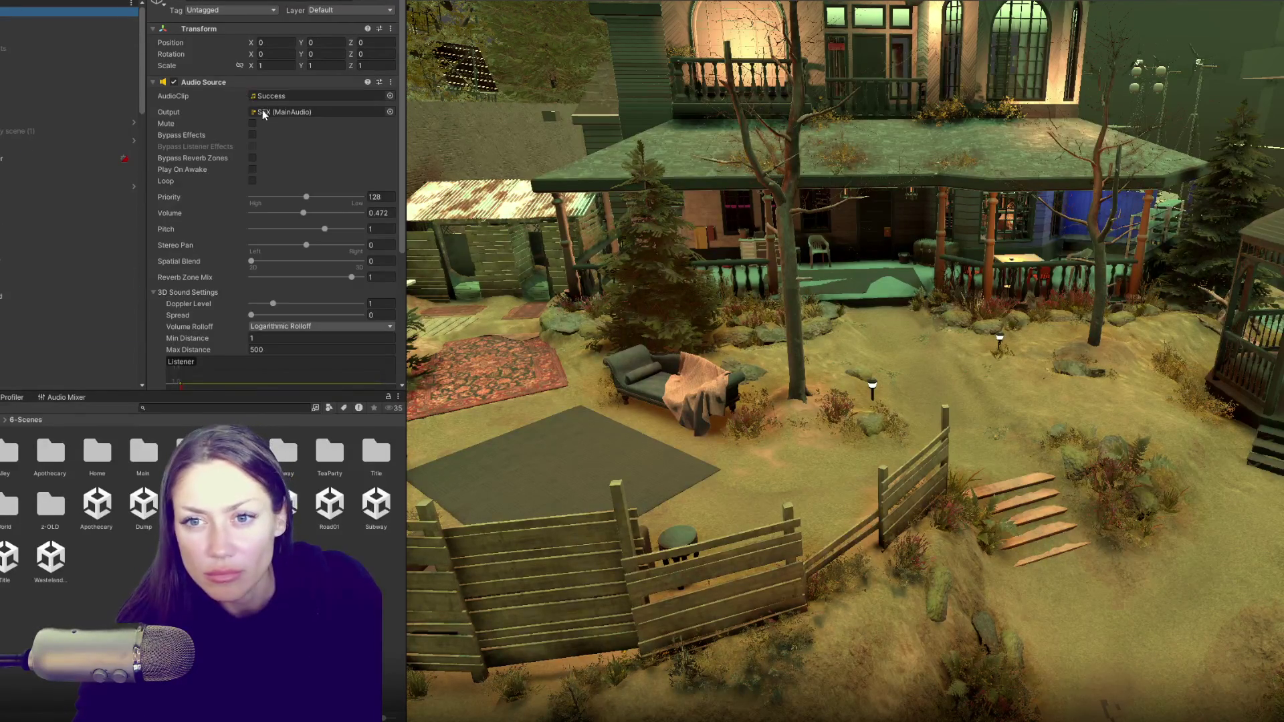
scroll(232, 71, down, 10)
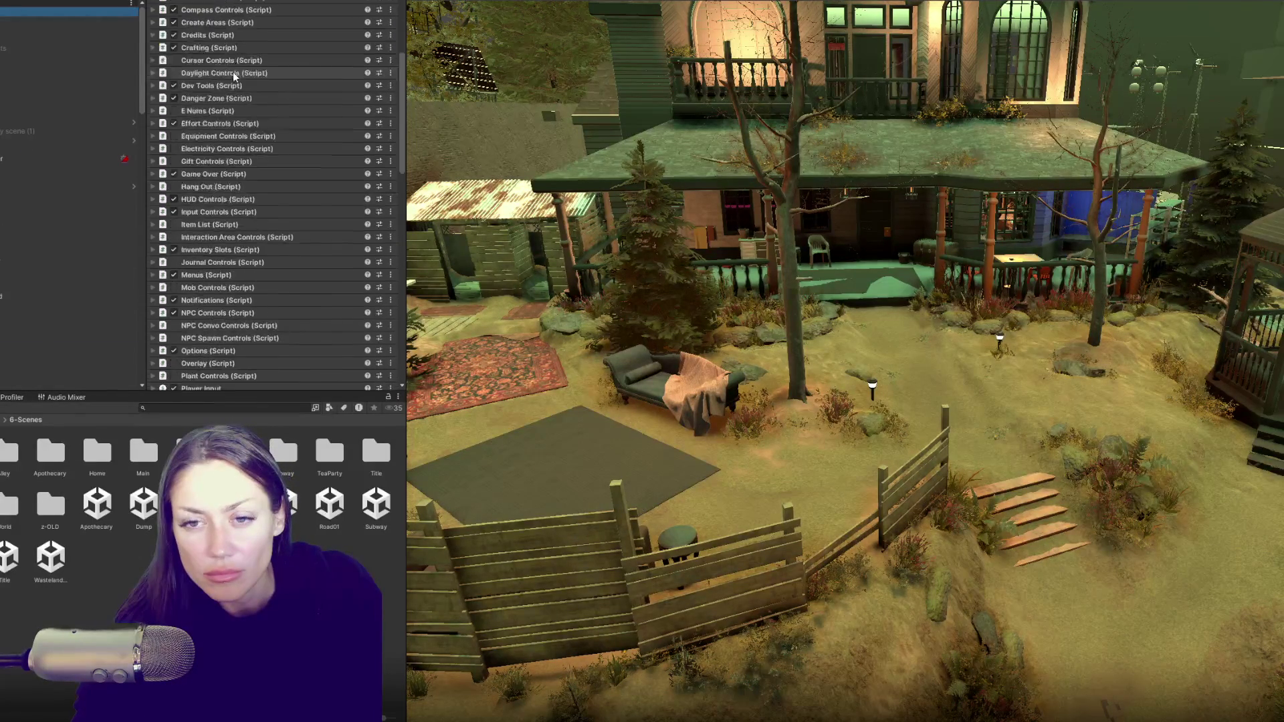
click(204, 272)
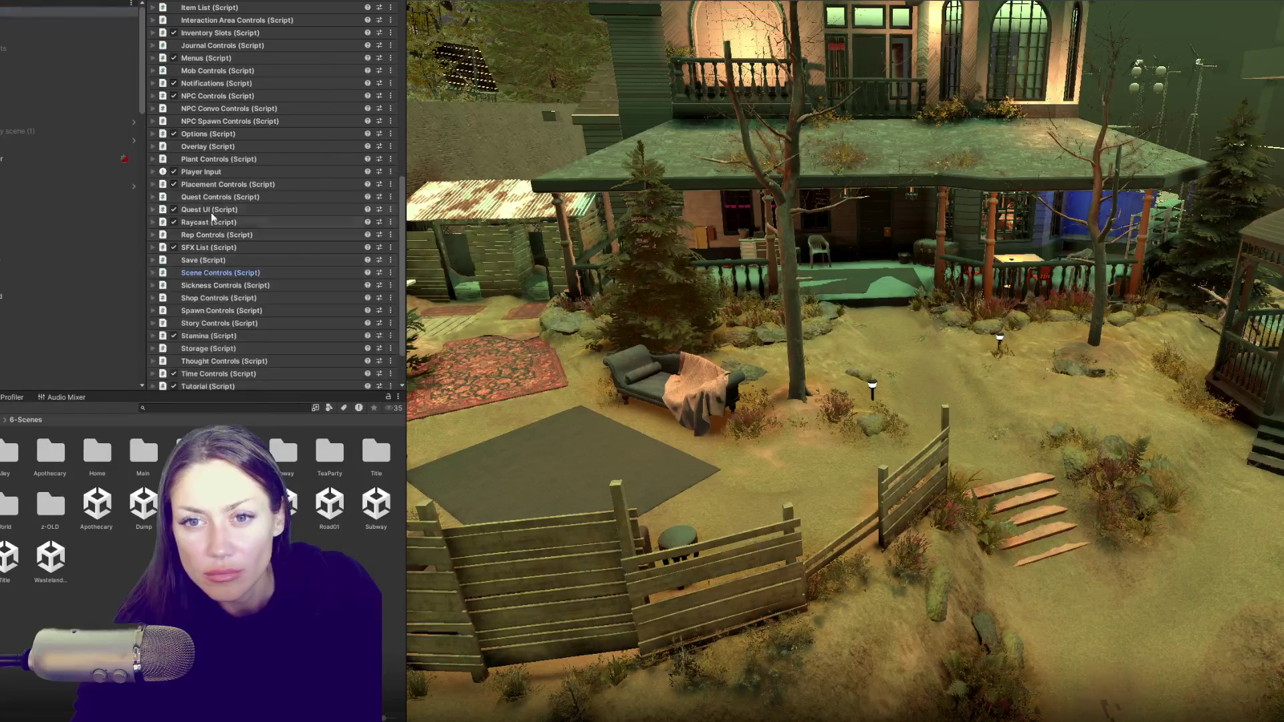
click(203, 147)
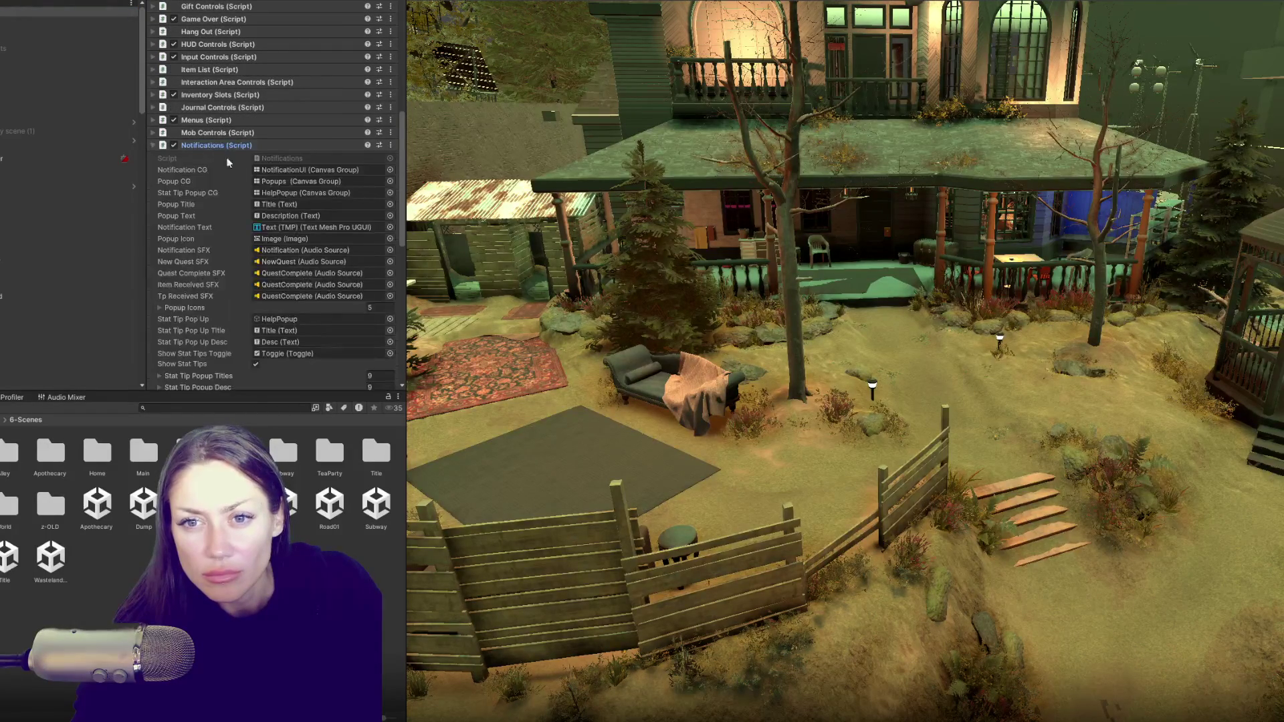
click(281, 274)
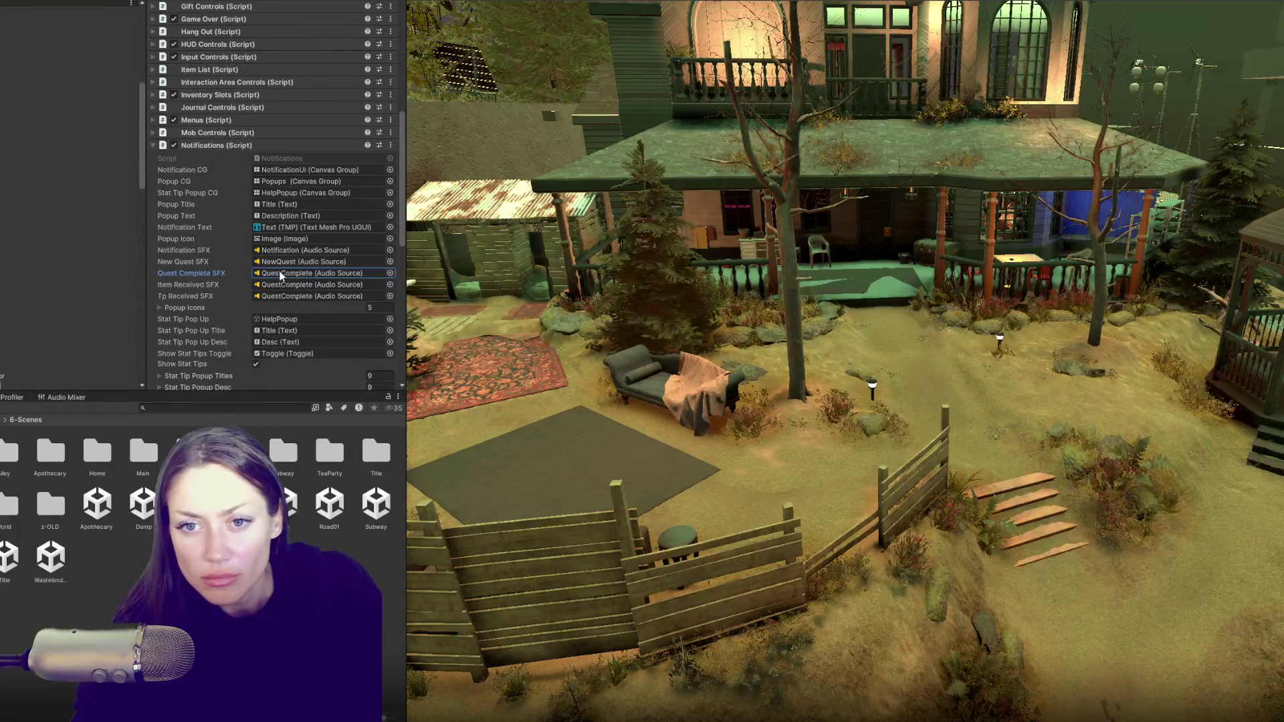
double_click(281, 274)
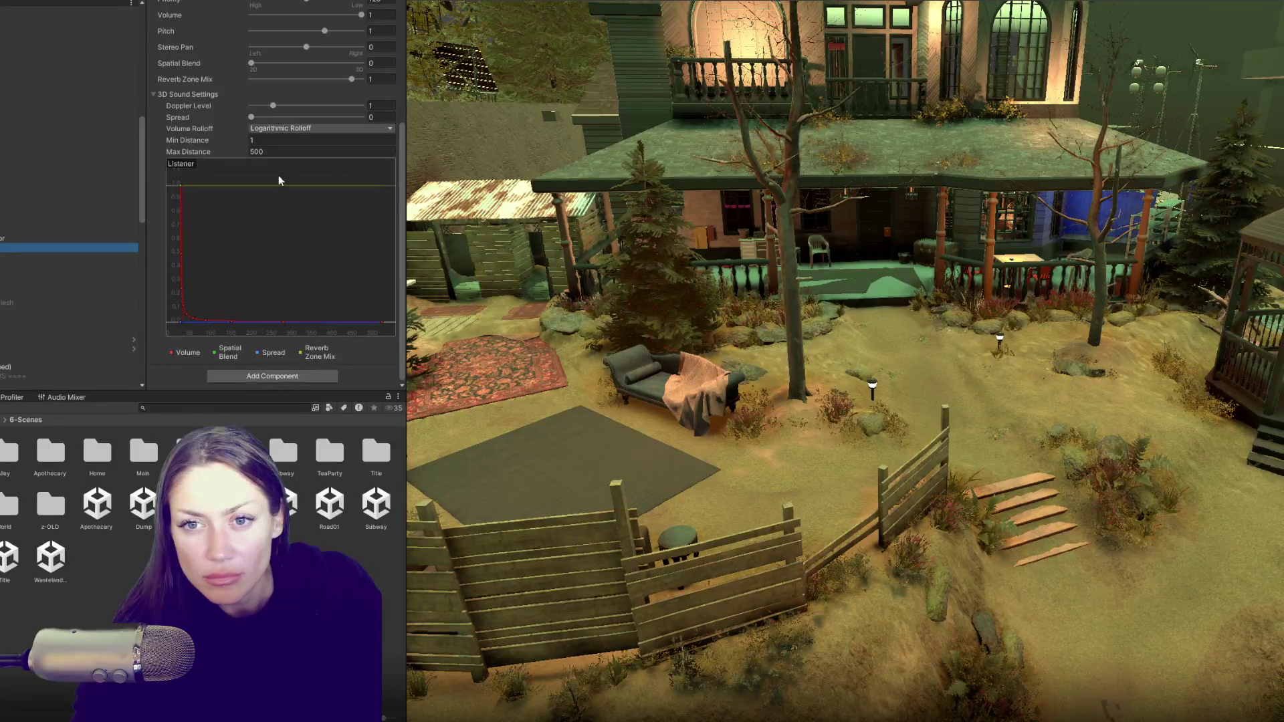
- Lower the Quest Done audio source volume from 1 to 0.521
scroll(275, 167, up, 3)
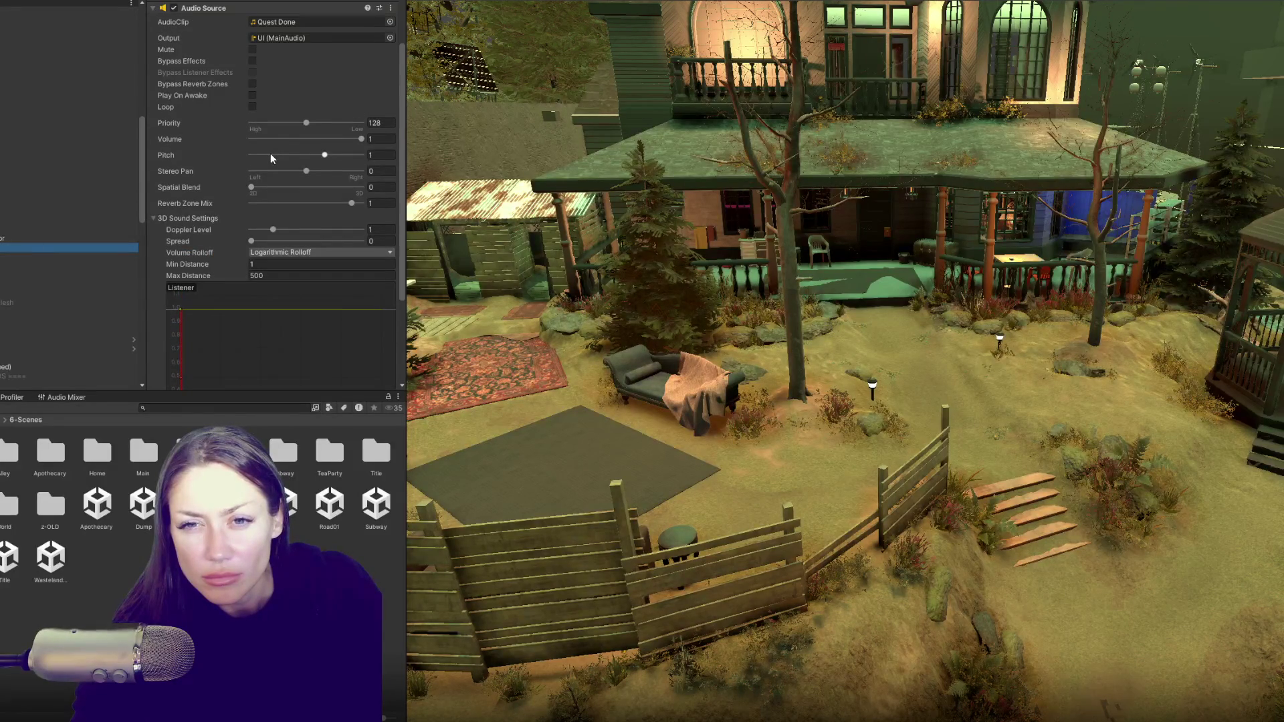
scroll(270, 154, up, 2)
click(308, 201)
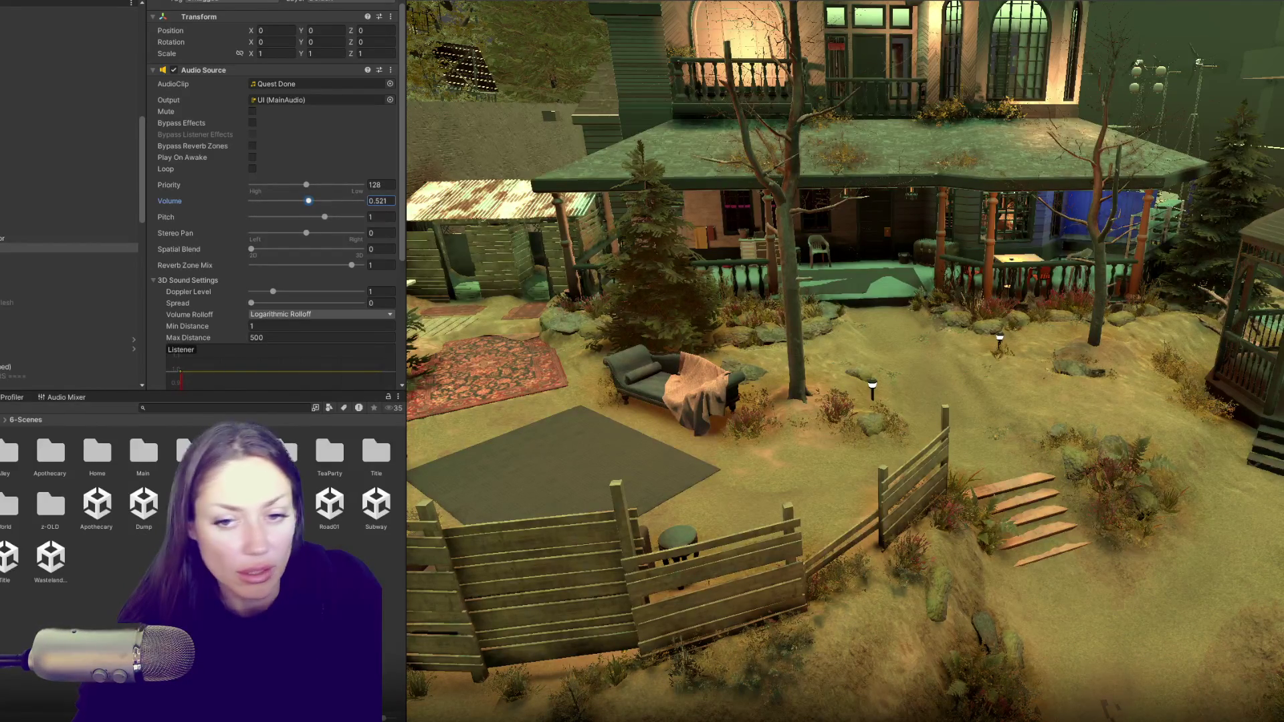
scroll(67, 167, up, 10)
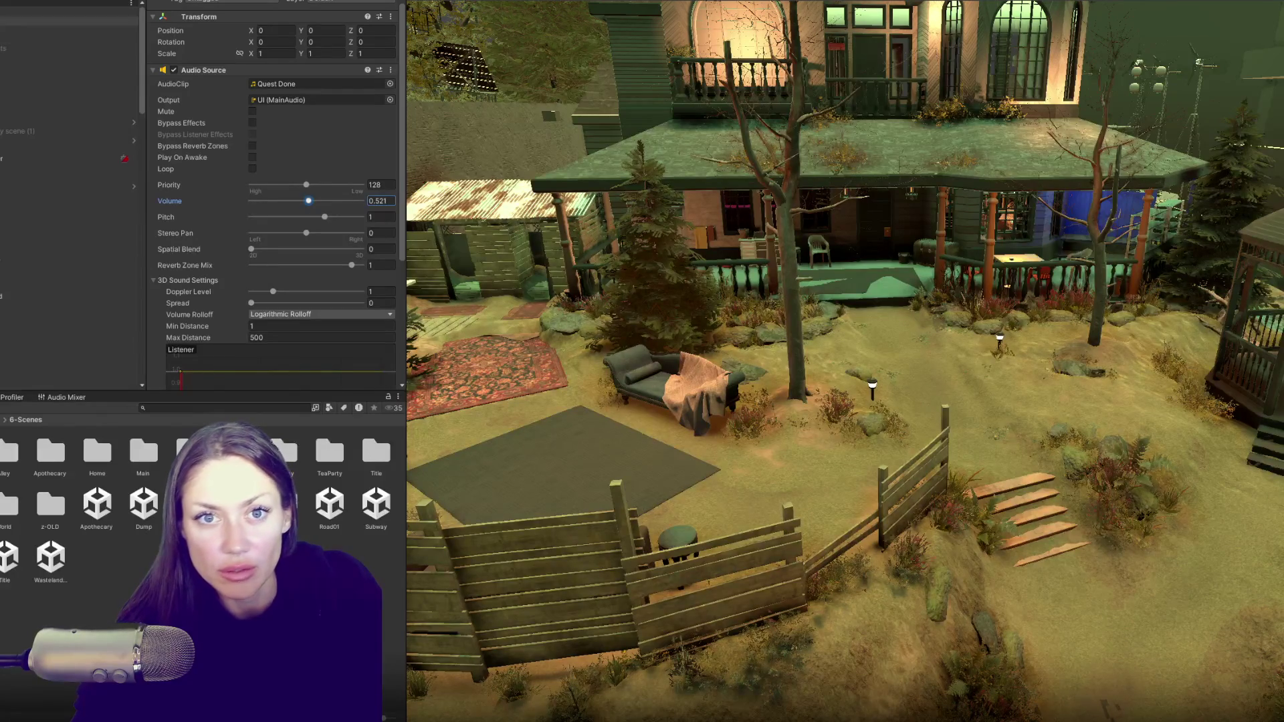
right_click(3, 12)
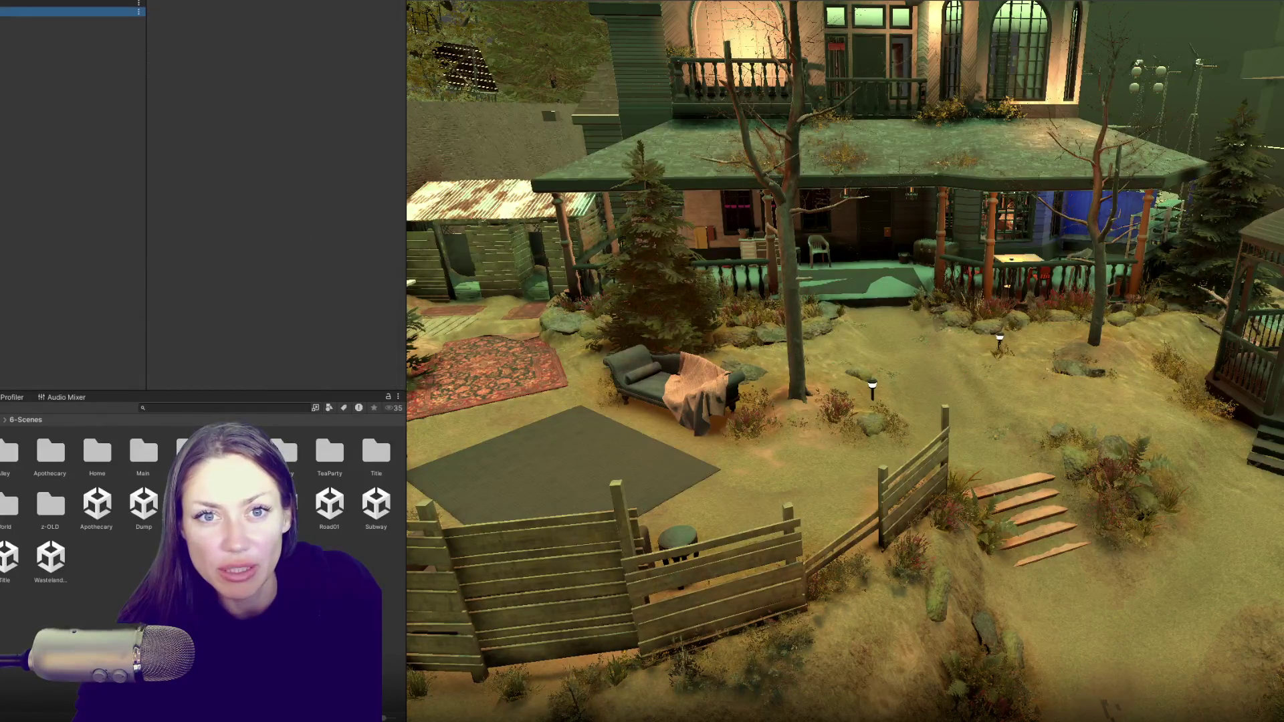
- Unload the yard scene, load Road01 alongside it, and frame the house
click(18, 96)
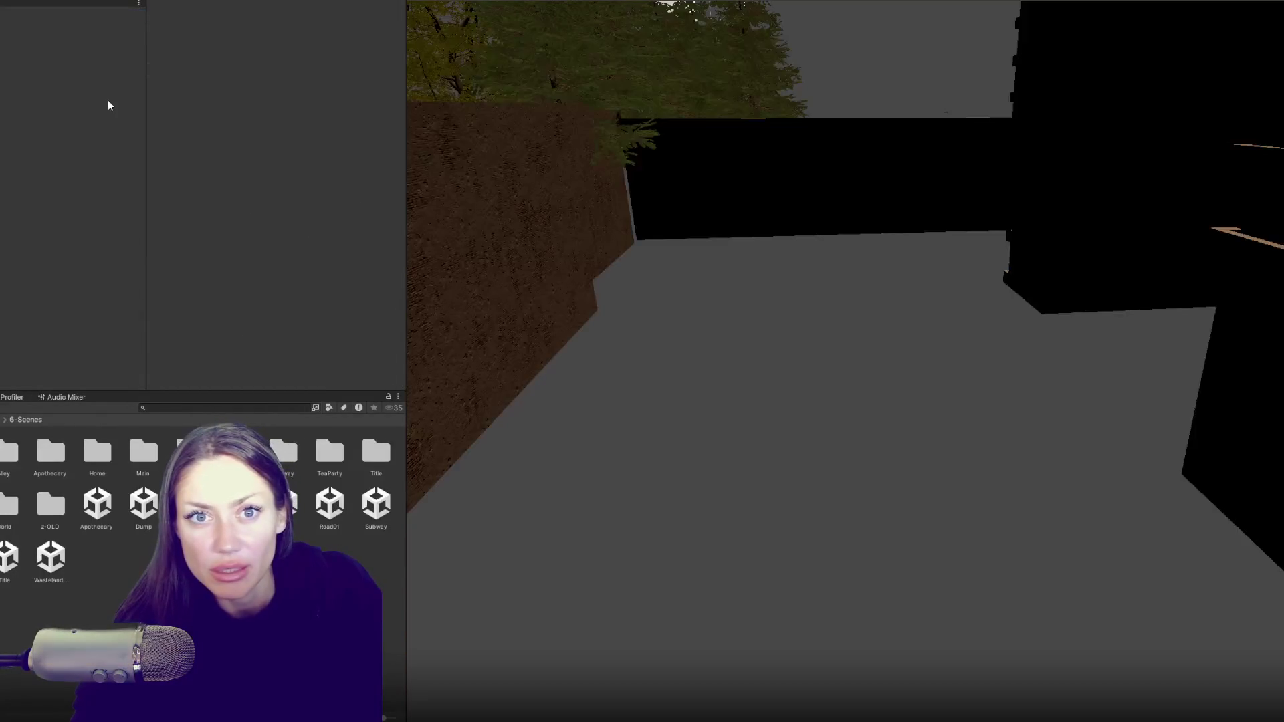
right_click(329, 505)
click(426, 251)
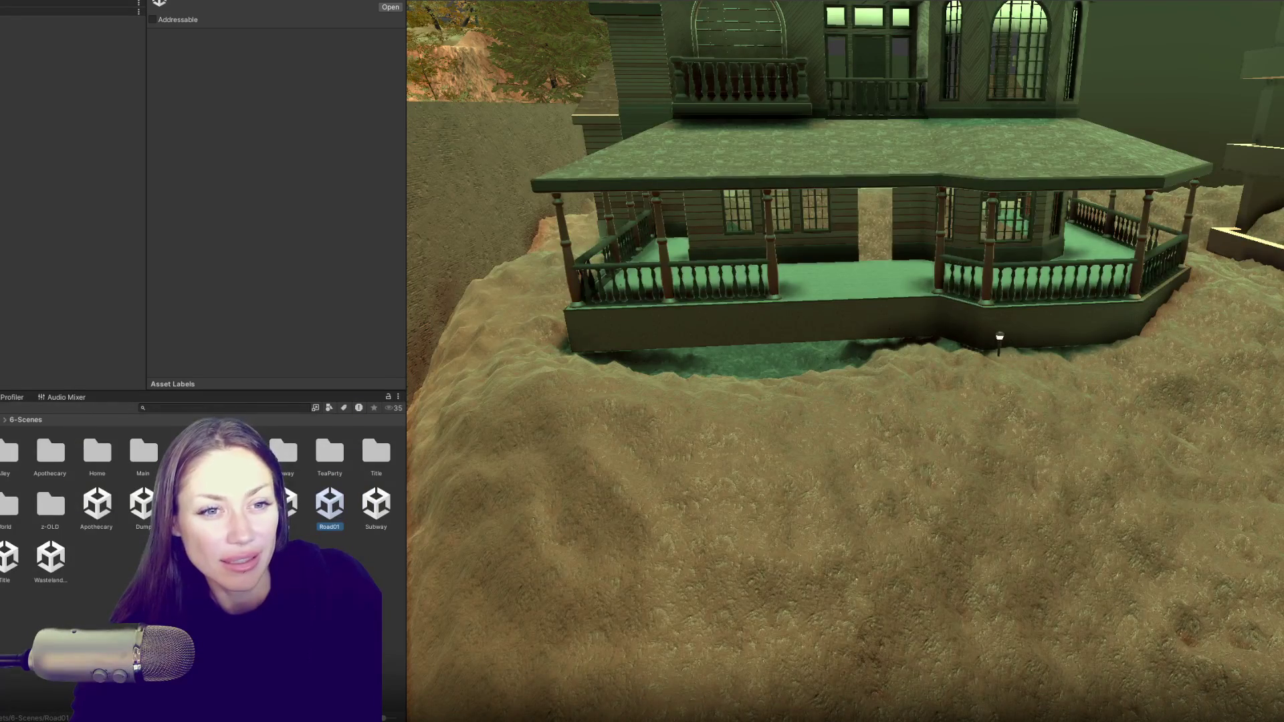
key(f)
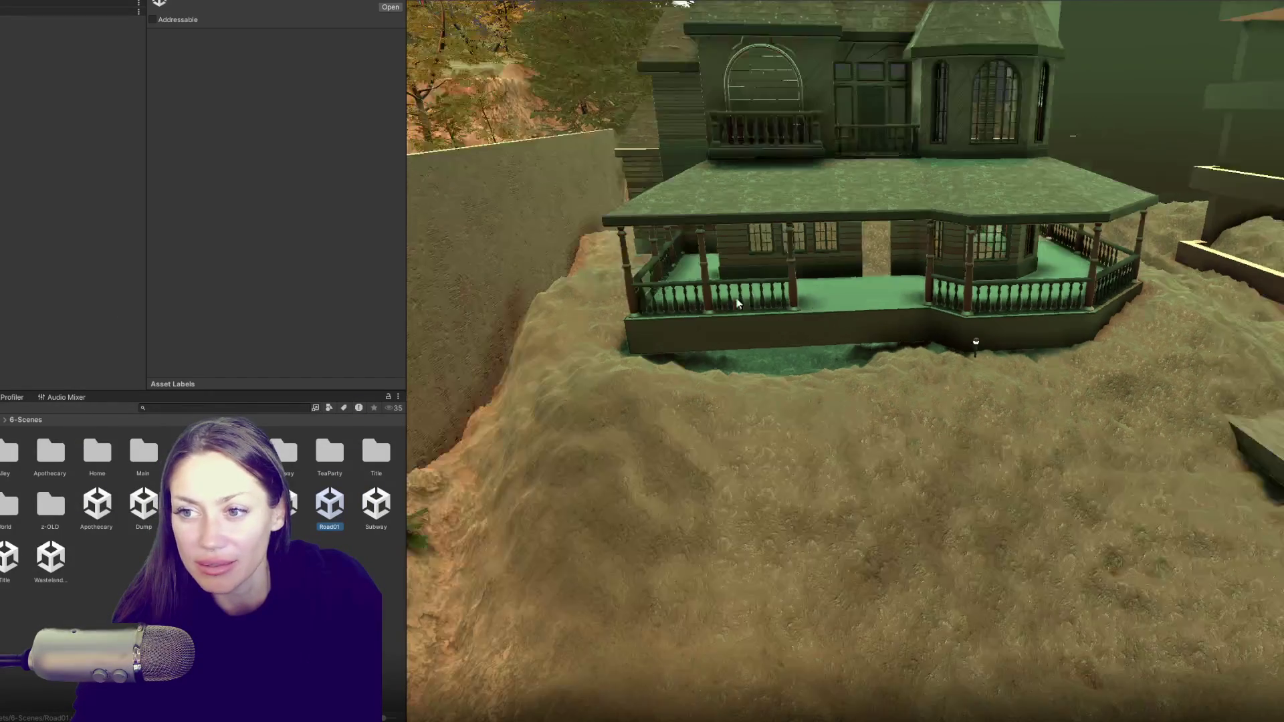
scroll(963, 234, up, 5)
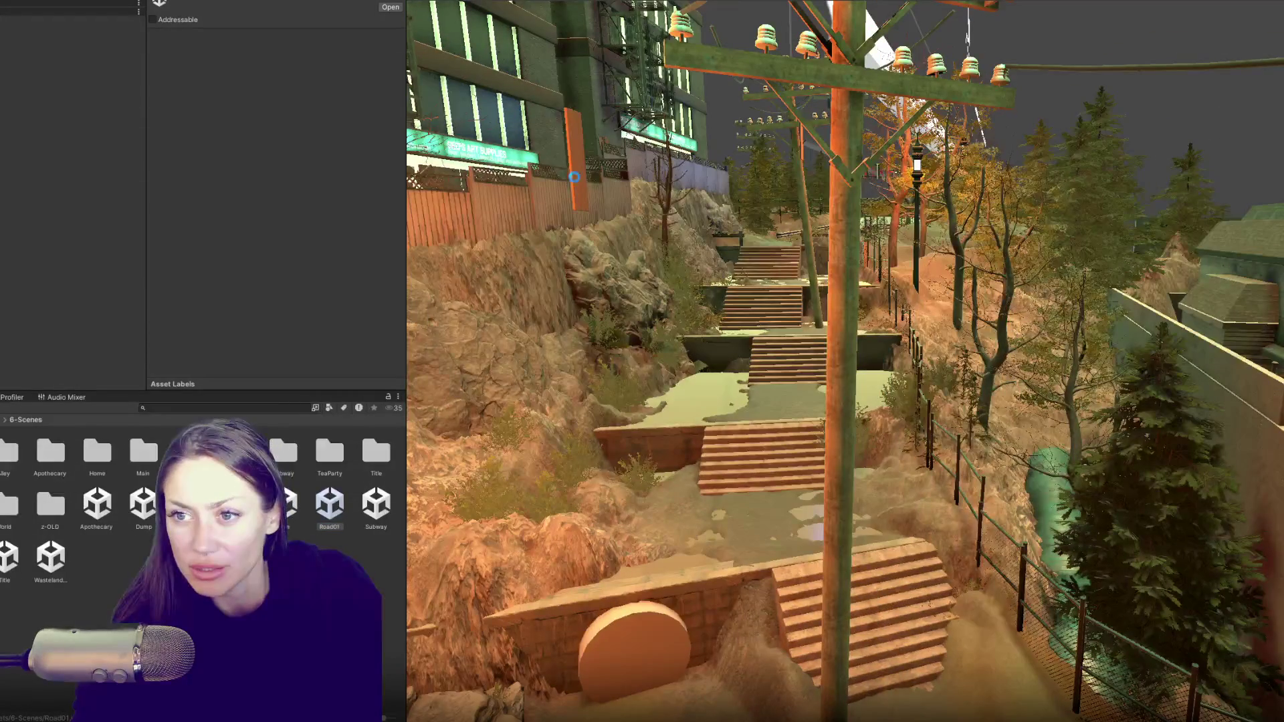
- Select the parent of the cylinder beside the stairs and hide it from the Scene view
click(574, 180)
click(575, 176)
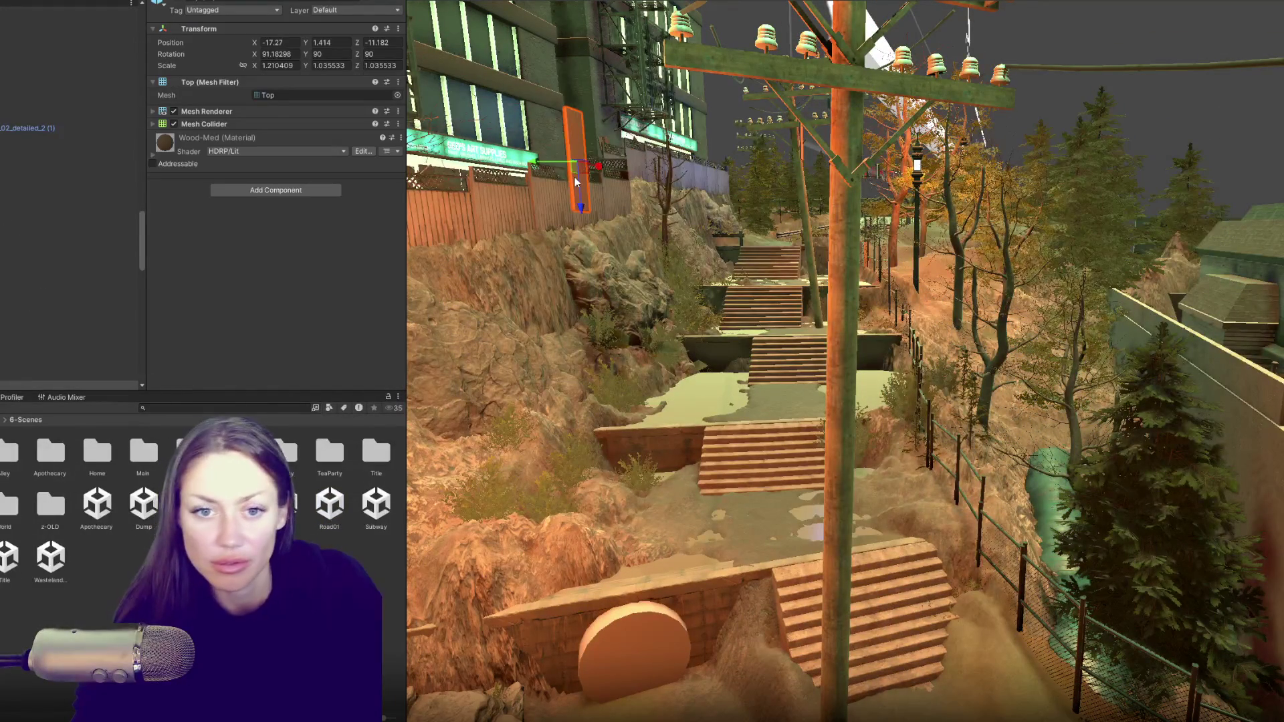
click(553, 179)
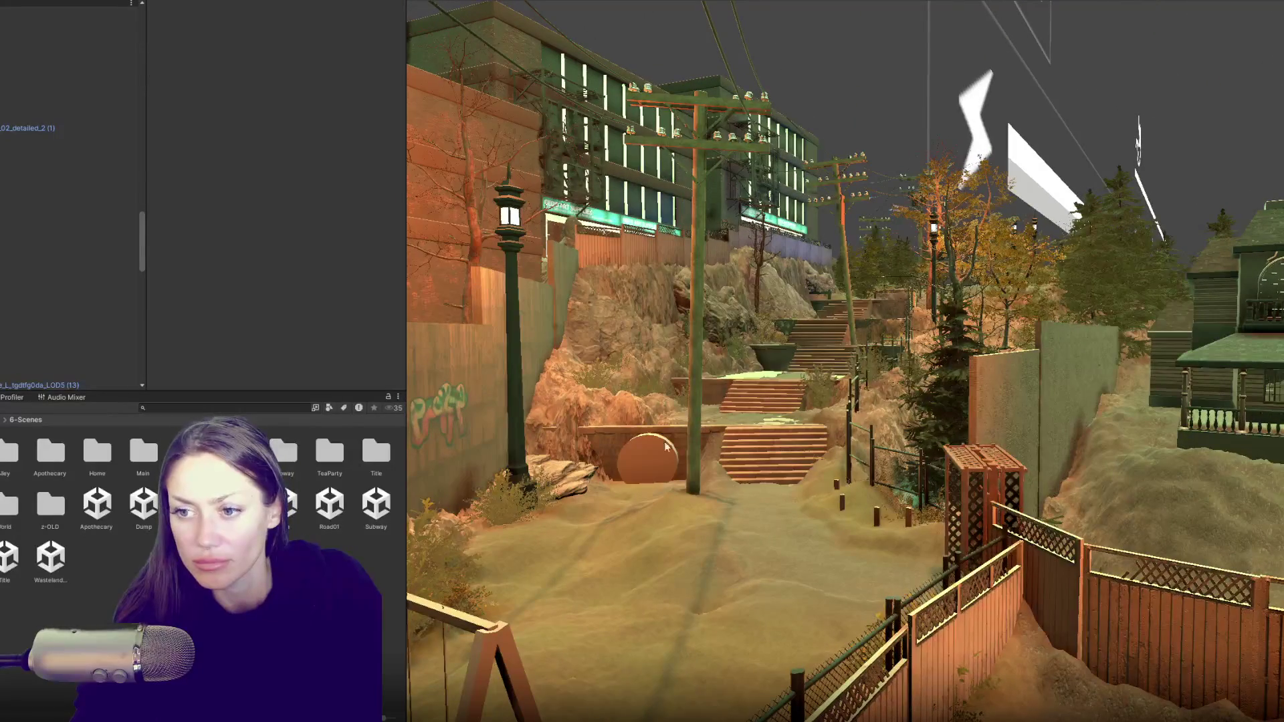
click(658, 450)
click(40, 153)
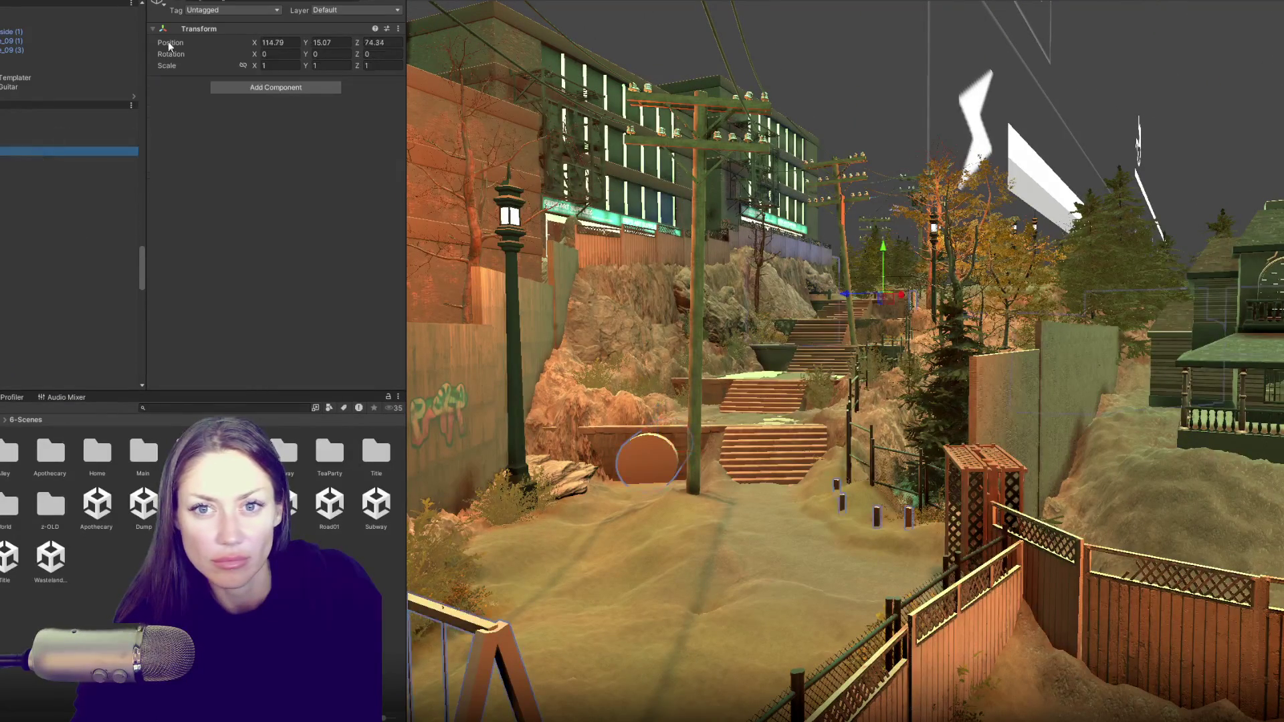
click(178, 2)
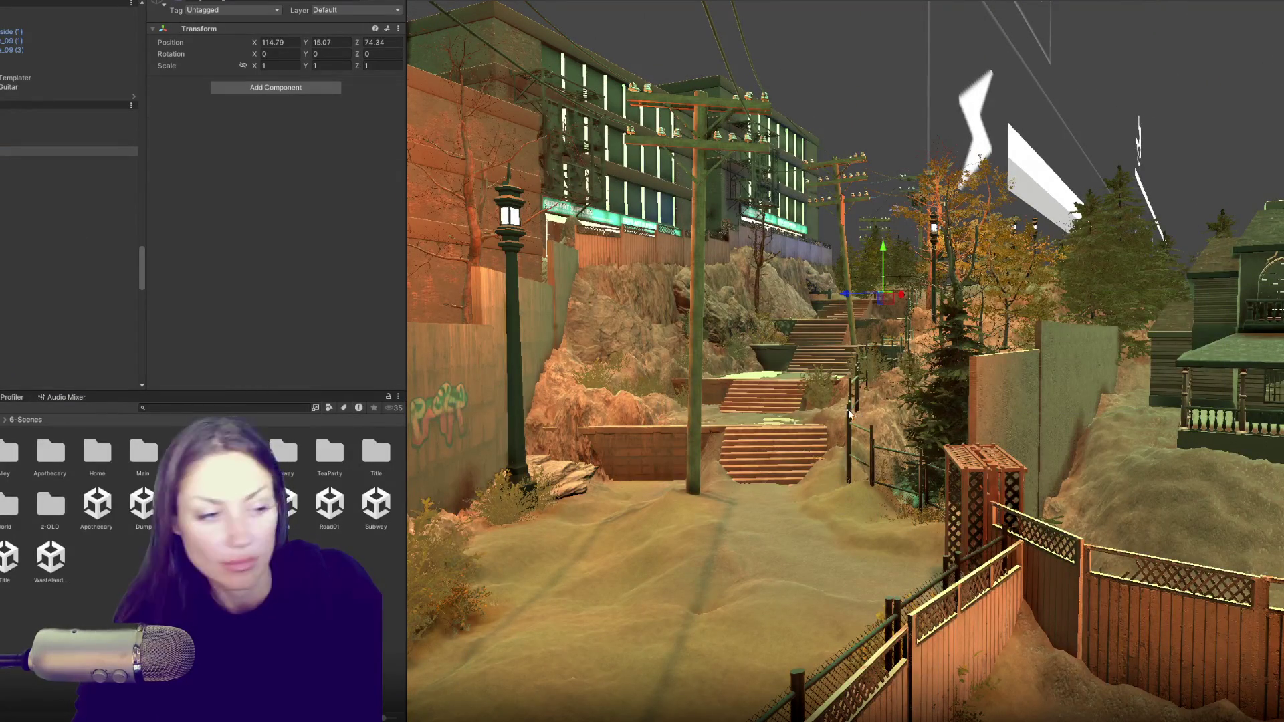
mouse_move(842, 410)
mouse_down()
mouse_move(813, 463)
mouse_move(970, 364)
mouse_move(1022, 199)
mouse_up()
right_click(197, 495)
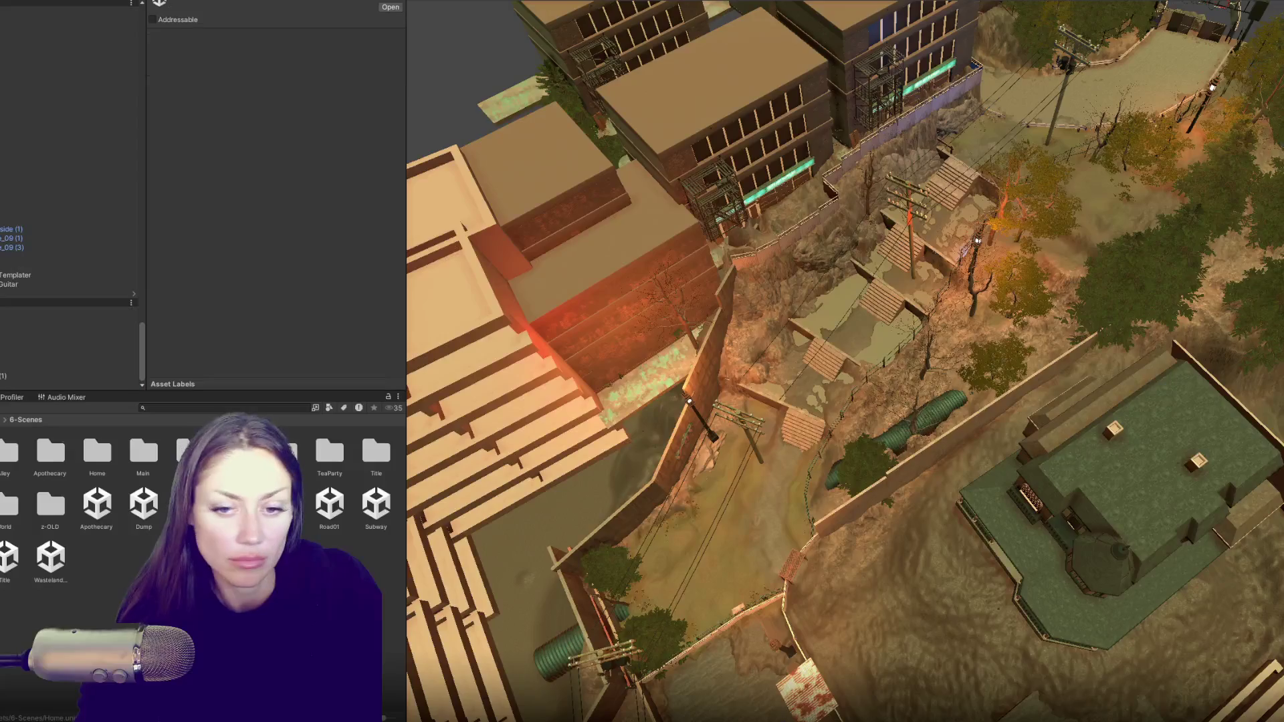
- Add the Home scene additively and select the rural ambience sound object in the Hierarchy
click(269, 246)
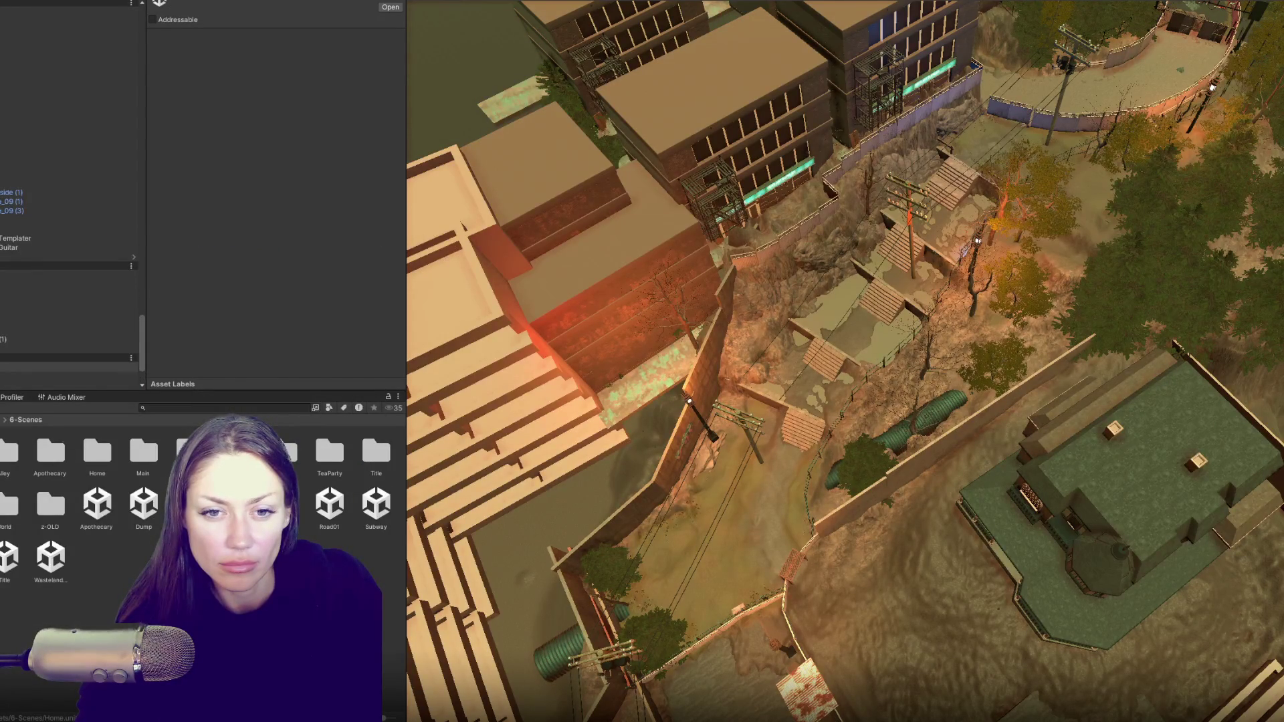
scroll(66, 334, down, 3)
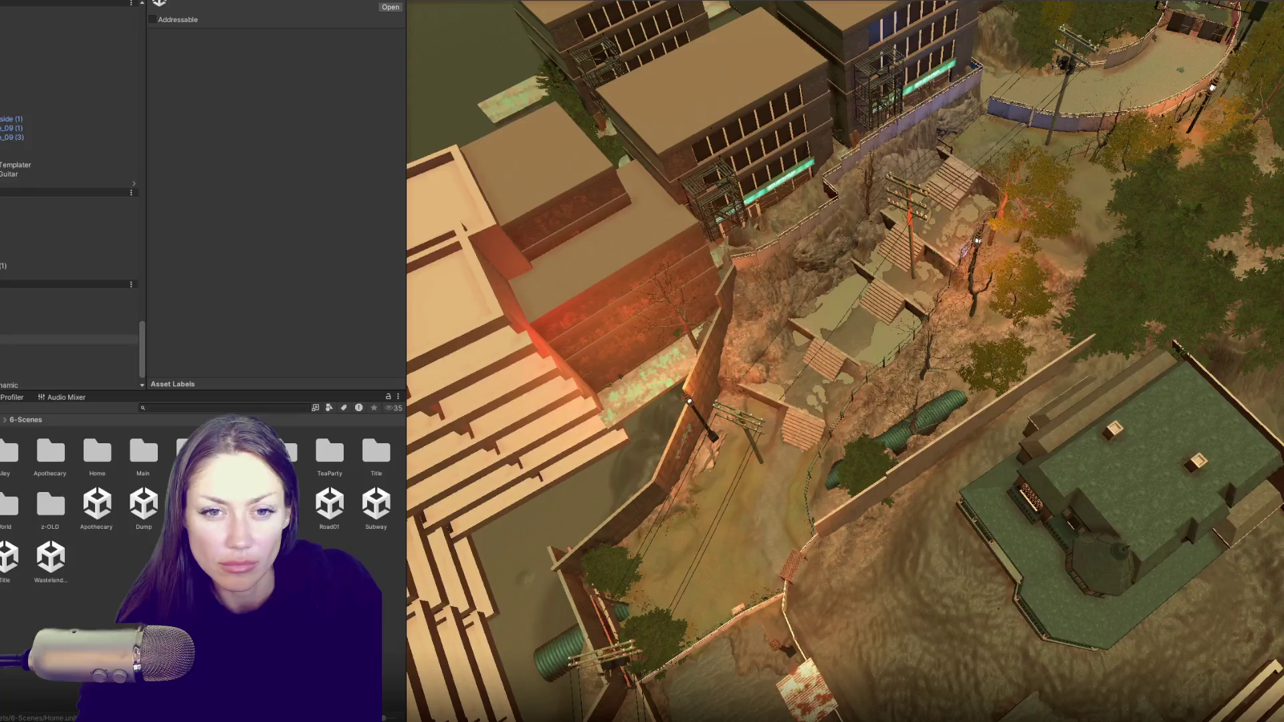
click(67, 321)
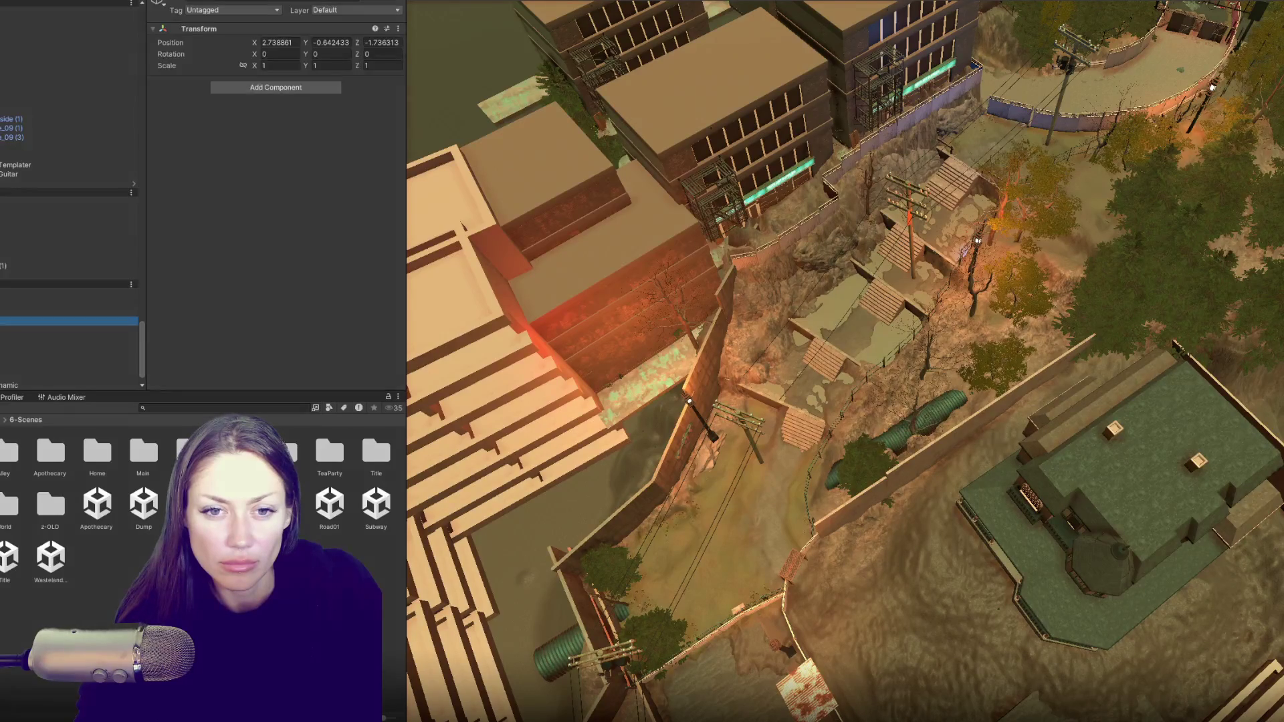
click(67, 331)
click(67, 339)
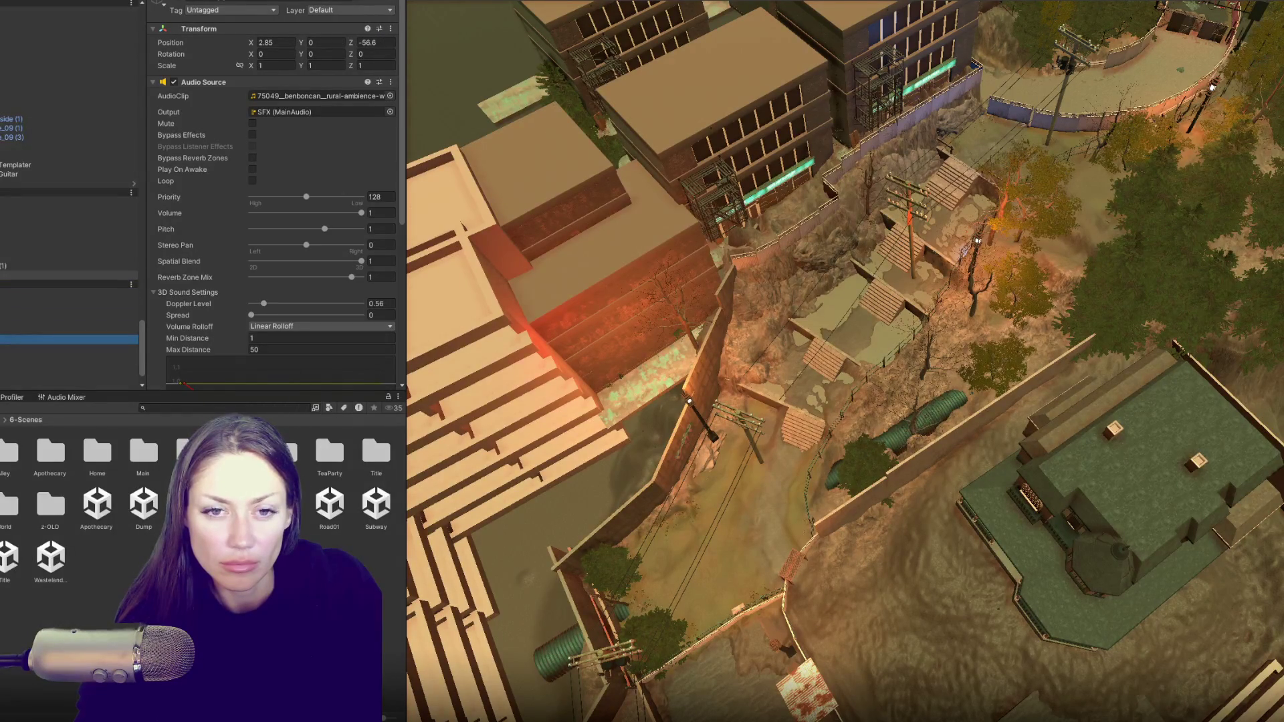
click(67, 283)
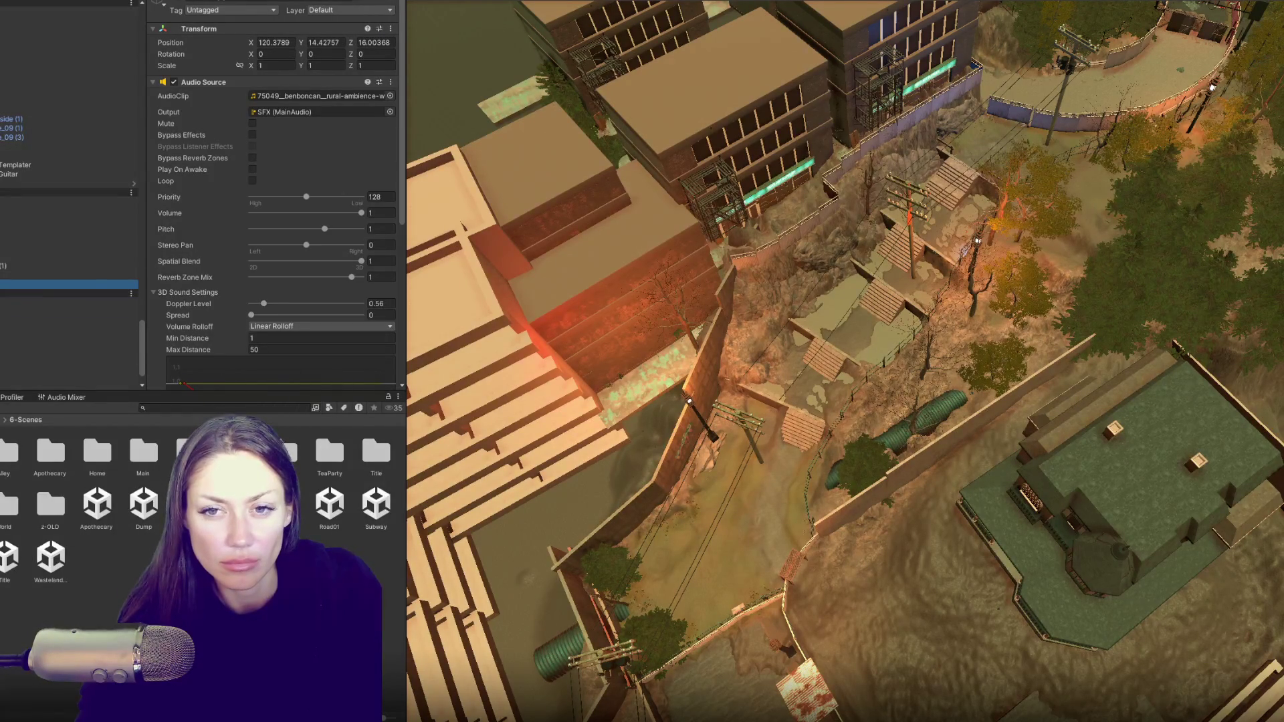
- Frame the rural ambience sound source and orbit the view over the stairs
scroll(224, 140, down, 4)
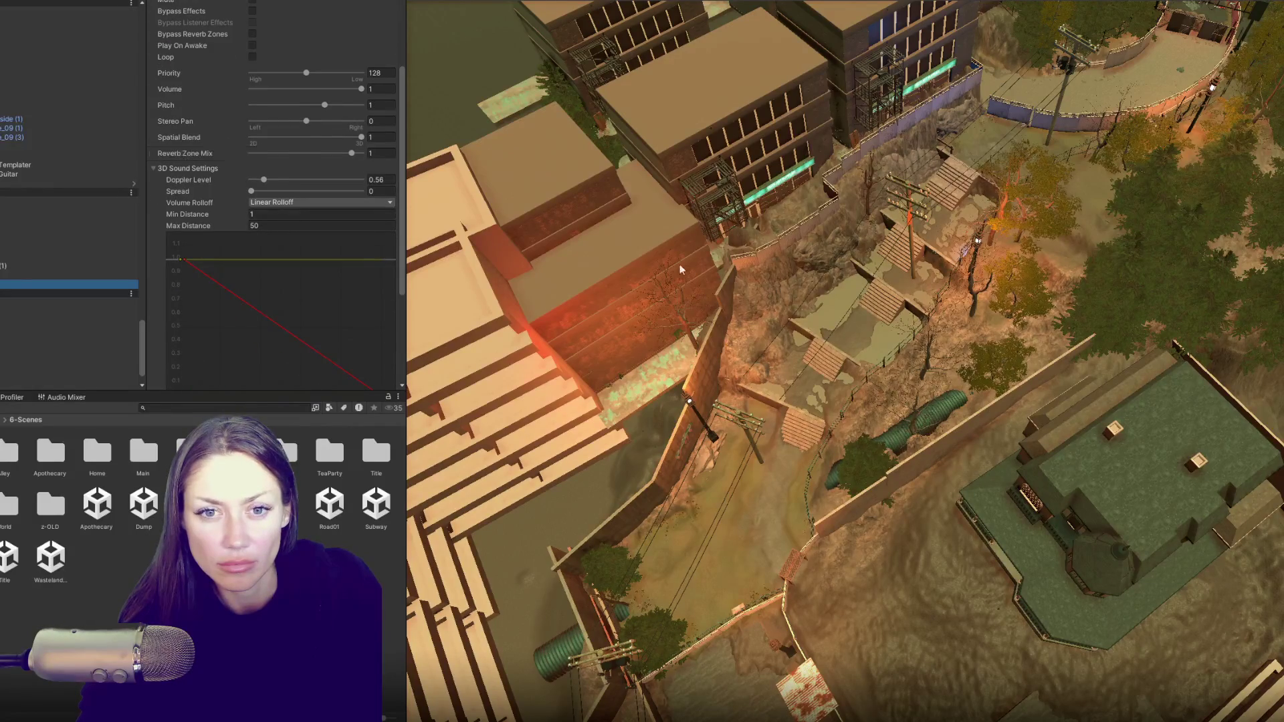
scroll(680, 268, down, 3)
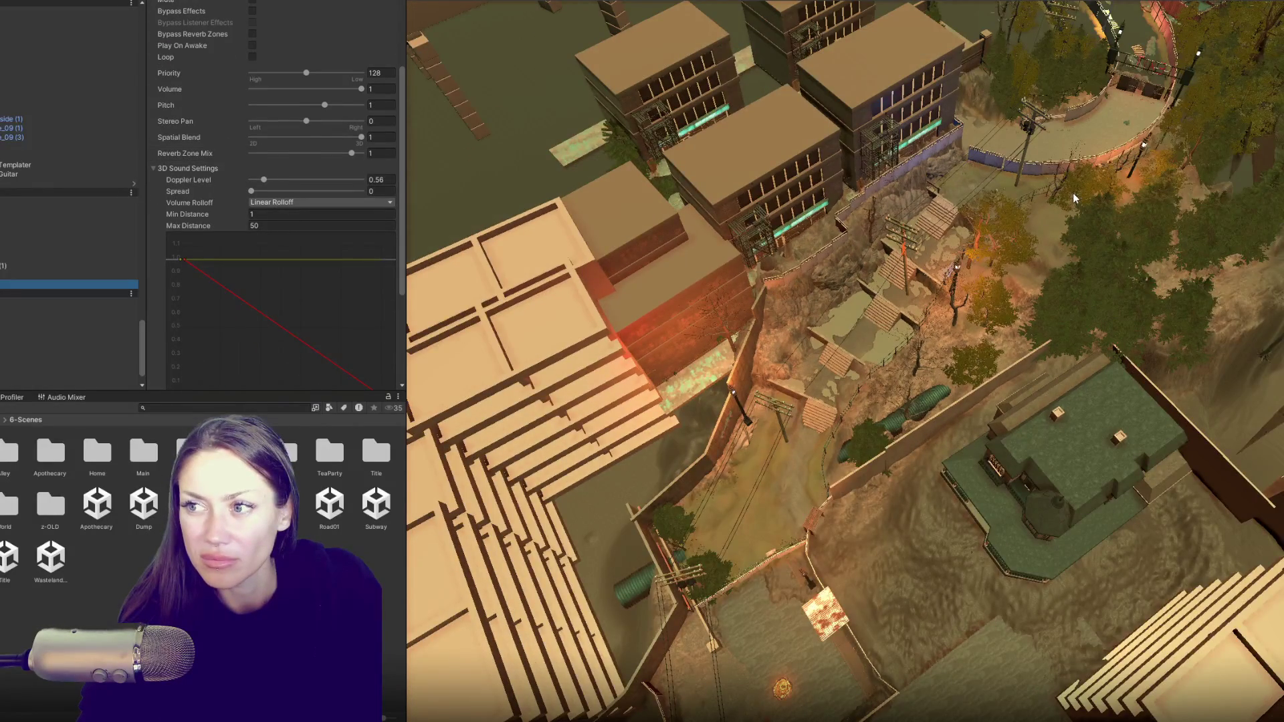
scroll(683, 212, down, 5)
drag(1122, 255, 1027, 308)
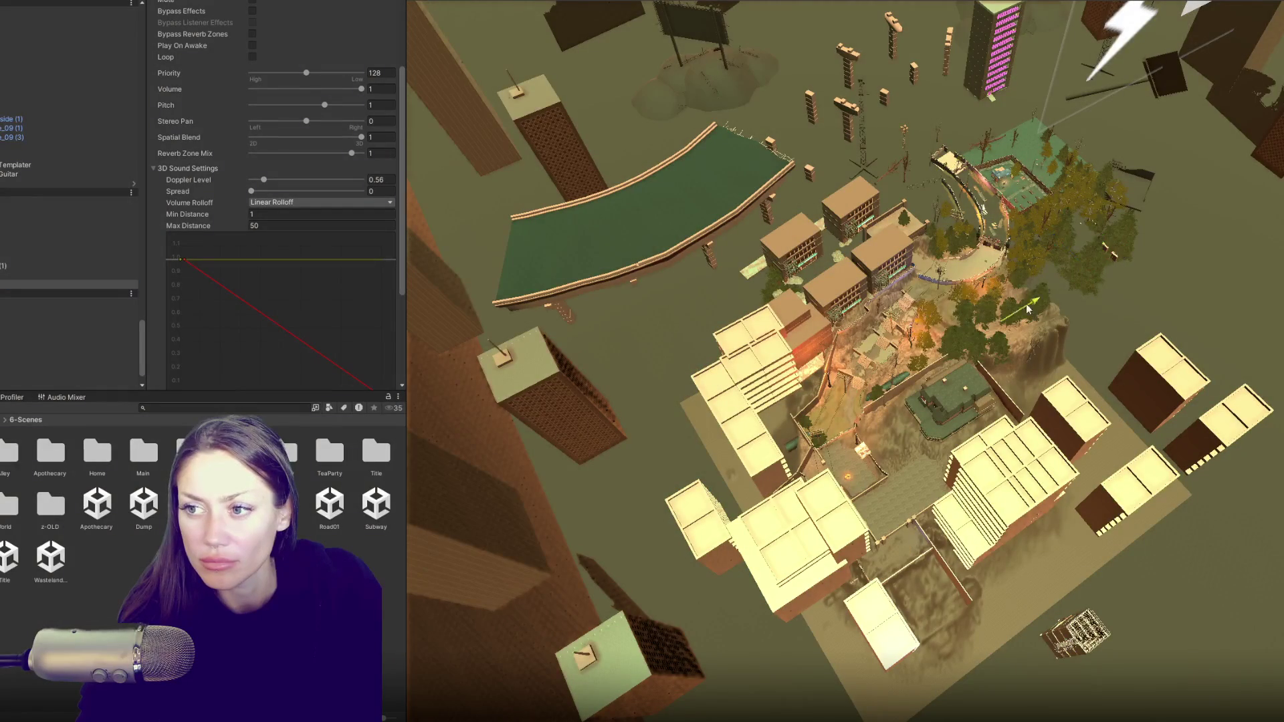
key(f)
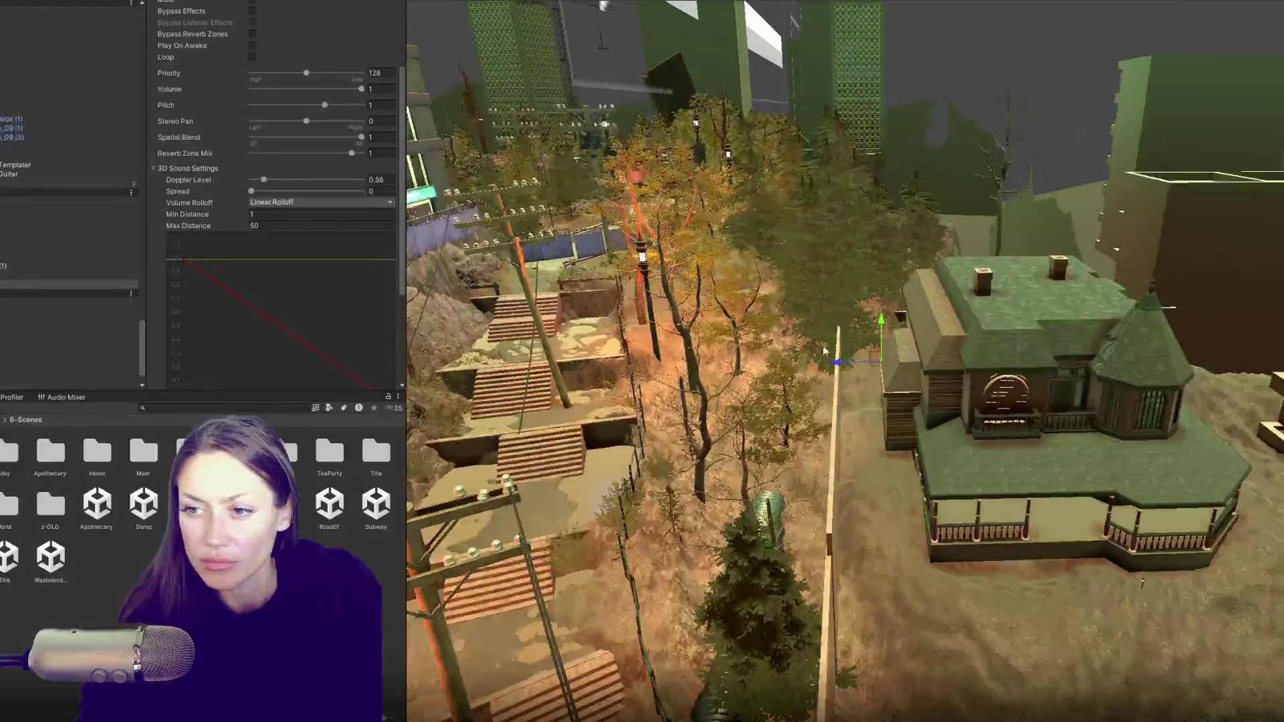
drag(825, 351, 1063, 67)
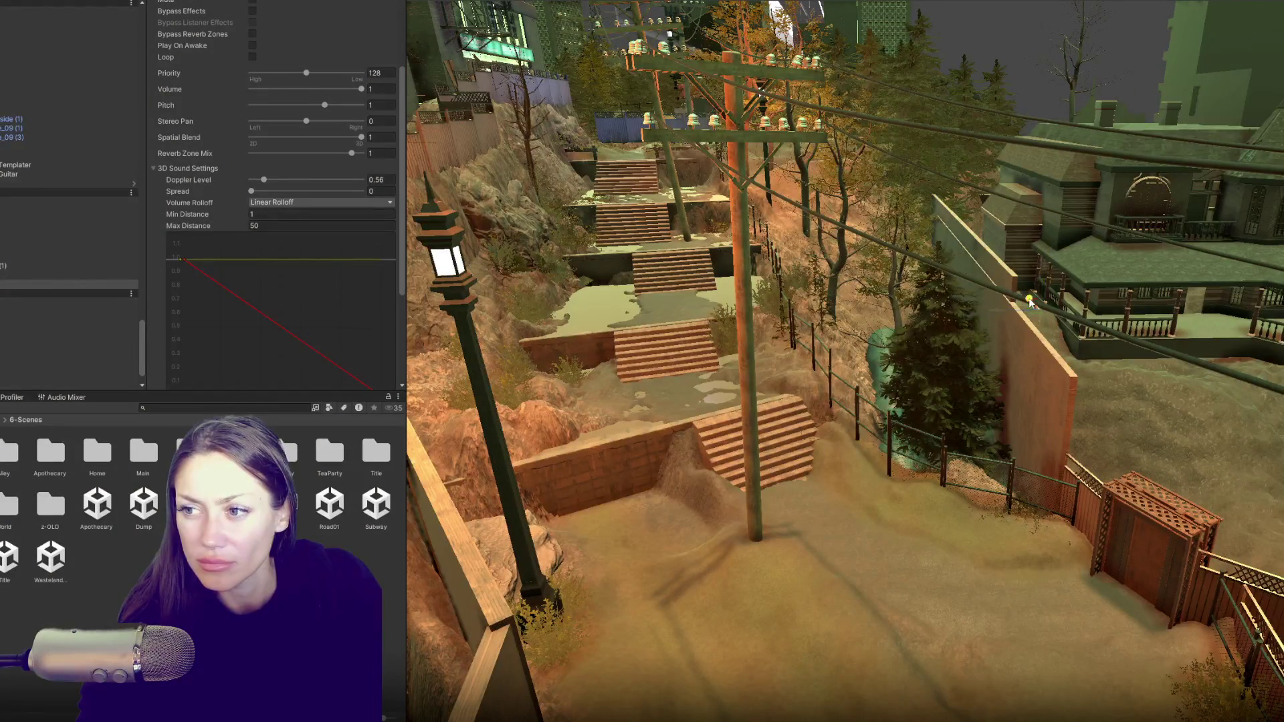
drag(1017, 239, 974, 231)
drag(949, 144, 858, 274)
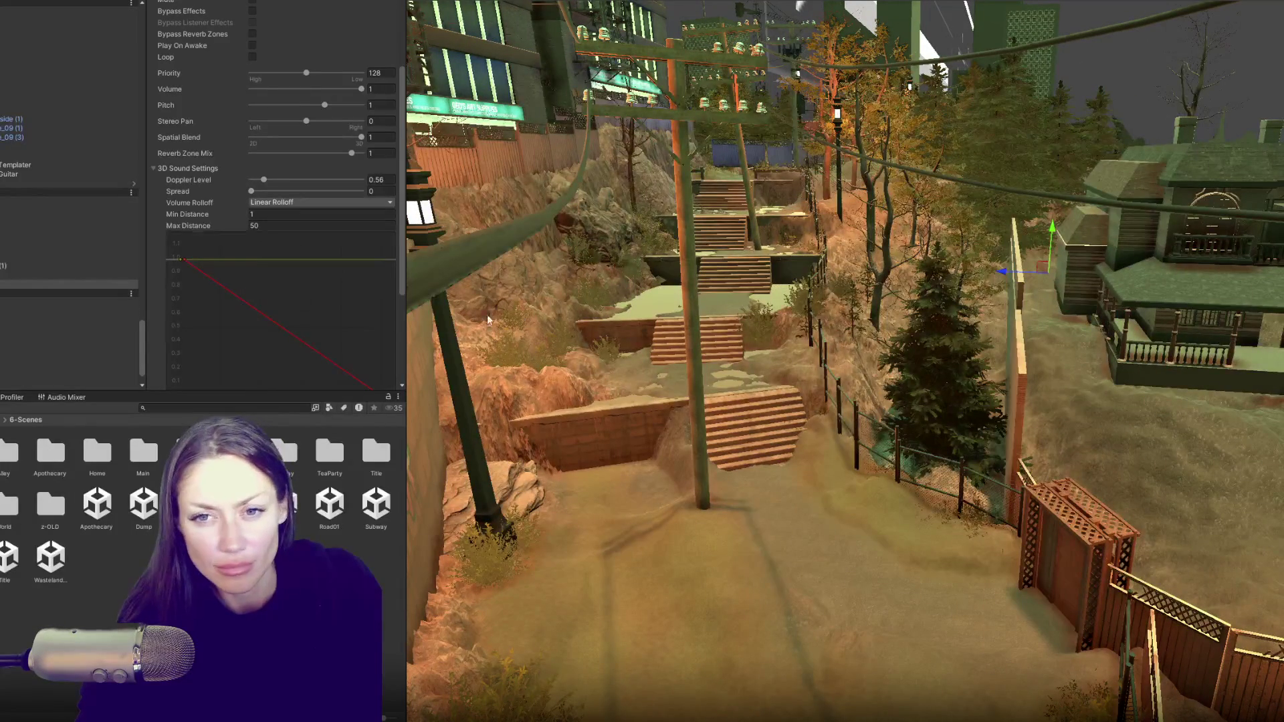
scroll(259, 179, up, 3)
- Select an ambient sound object and raise its audio source above the stairway
click(286, 96)
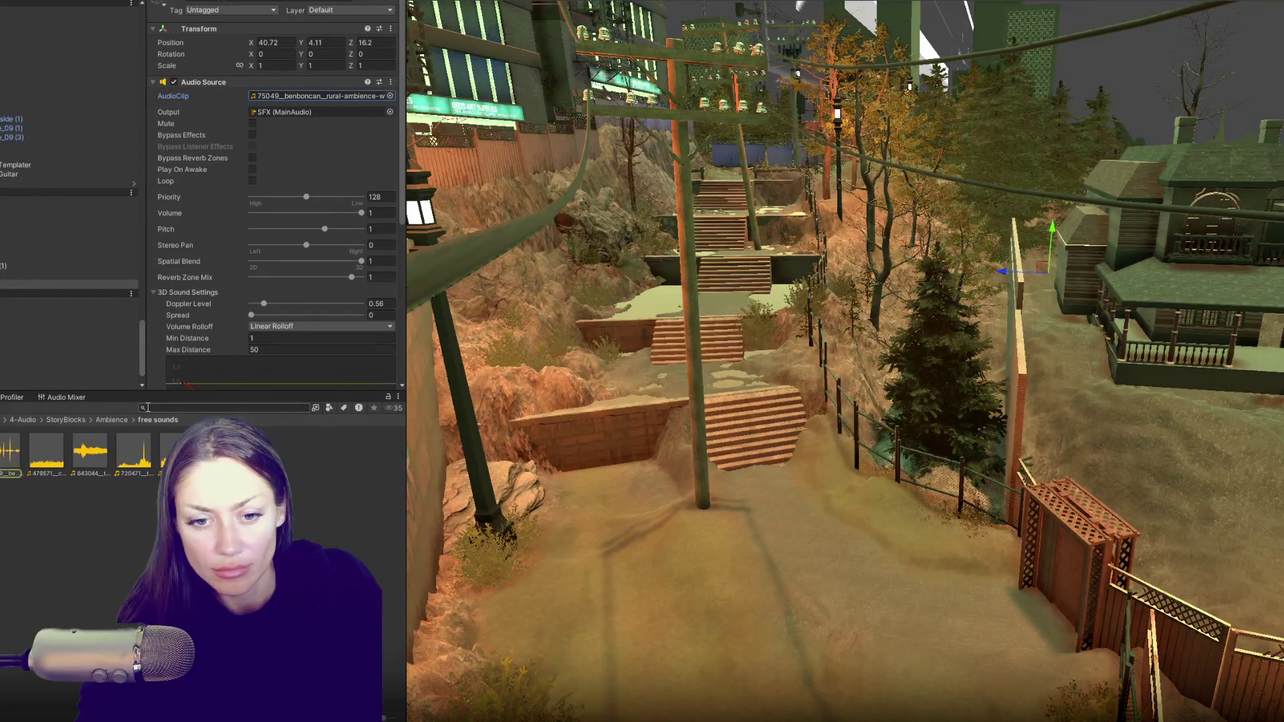
click(10, 277)
click(10, 283)
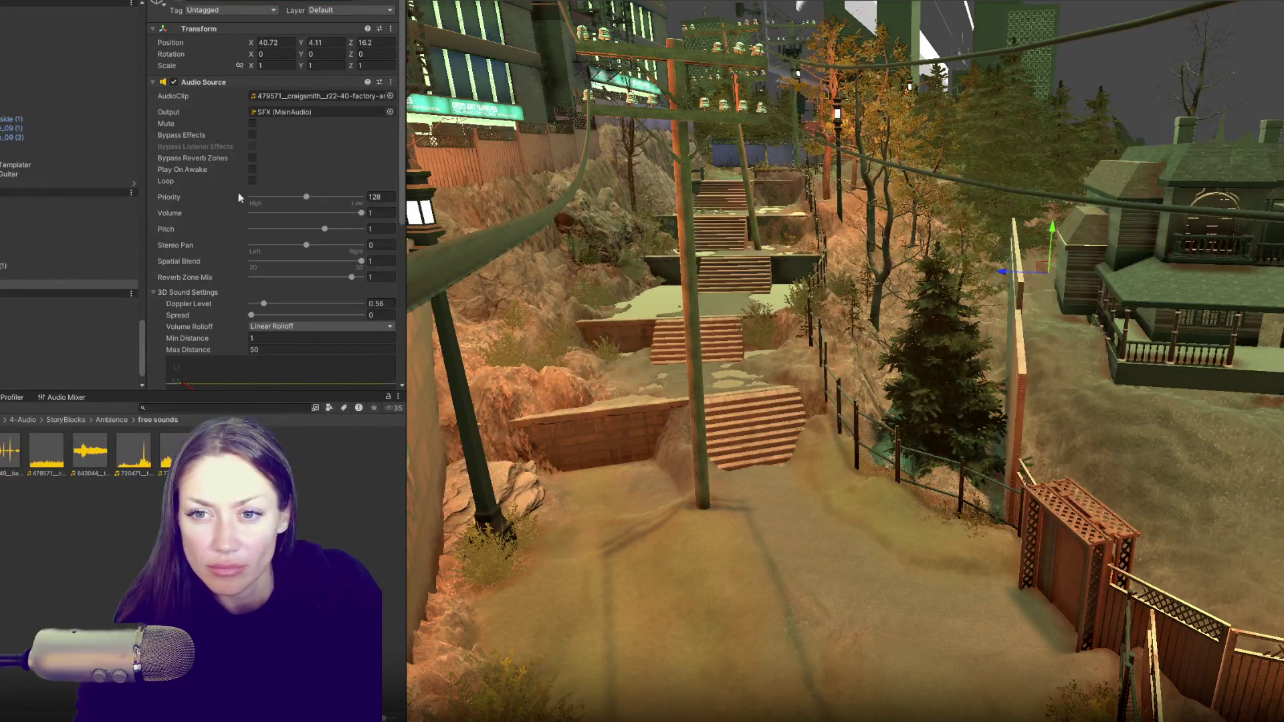
drag(747, 228, 1004, 232)
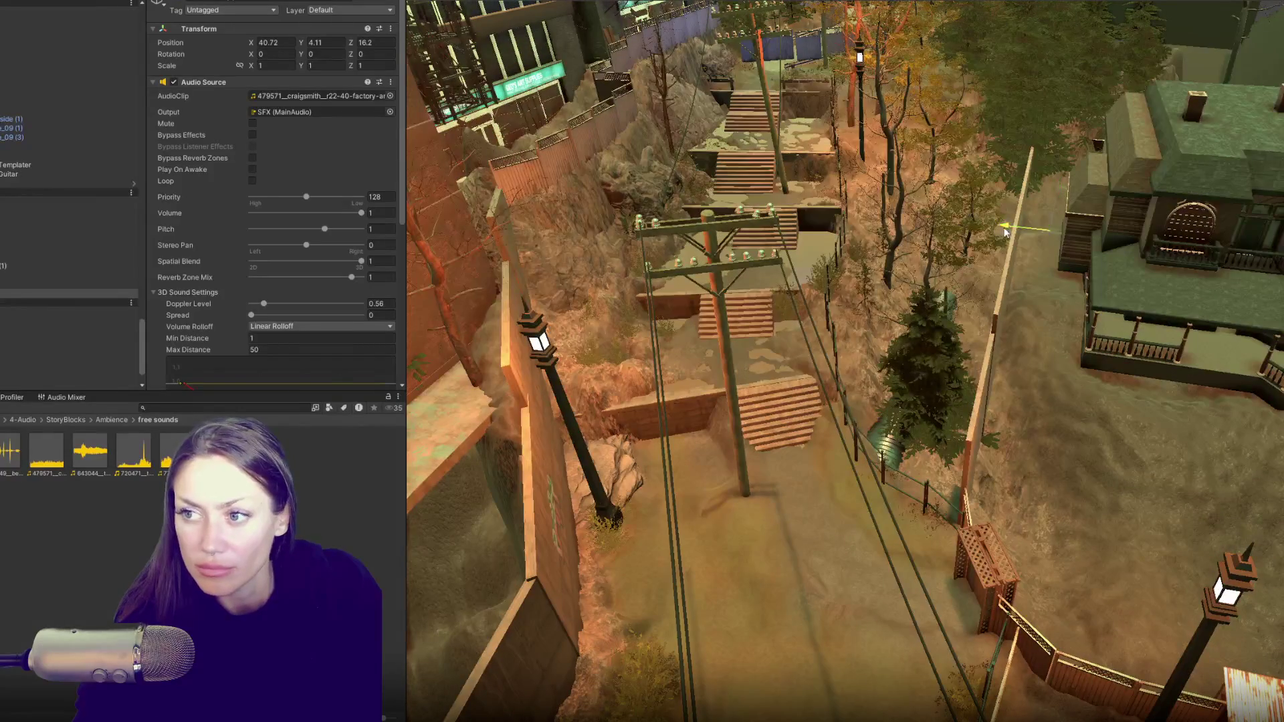
mouse_move(555, 204)
mouse_down()
mouse_move(521, 87)
mouse_move(615, 120)
mouse_up()
- Assign the Munich ambience clip and move its source beside the tall building wall
drag(89, 451, 314, 97)
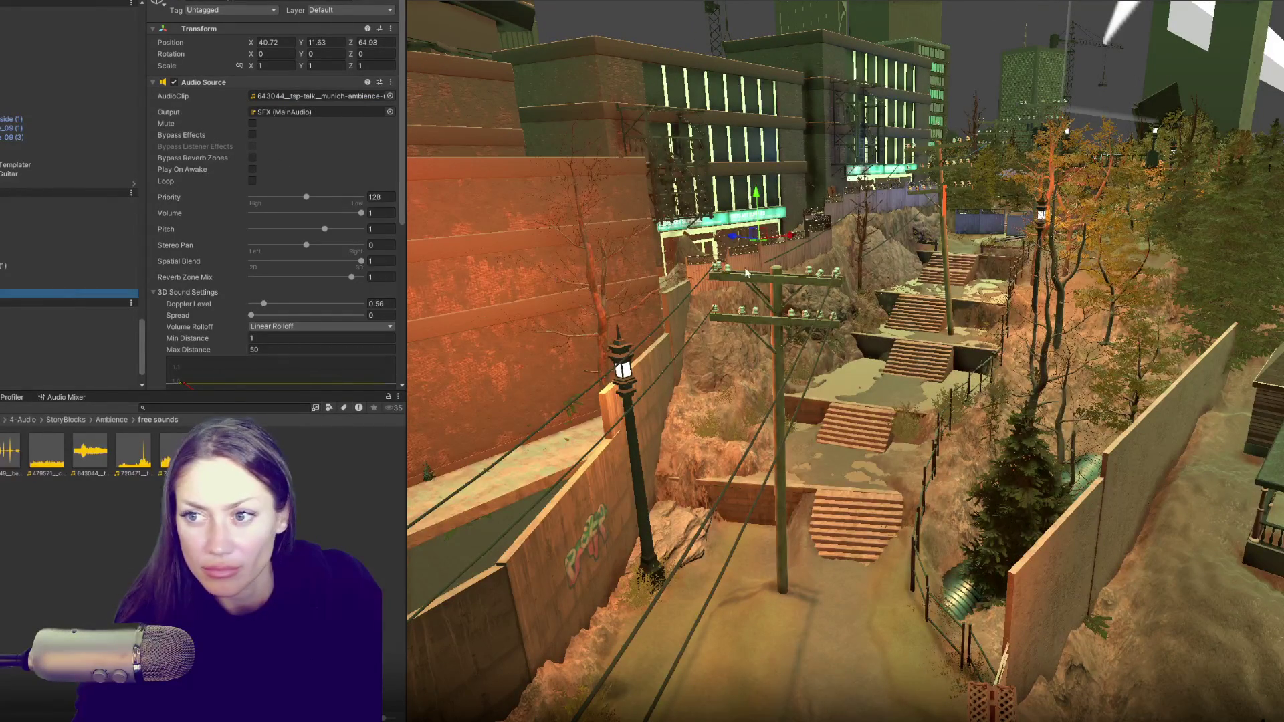
drag(747, 272, 540, 428)
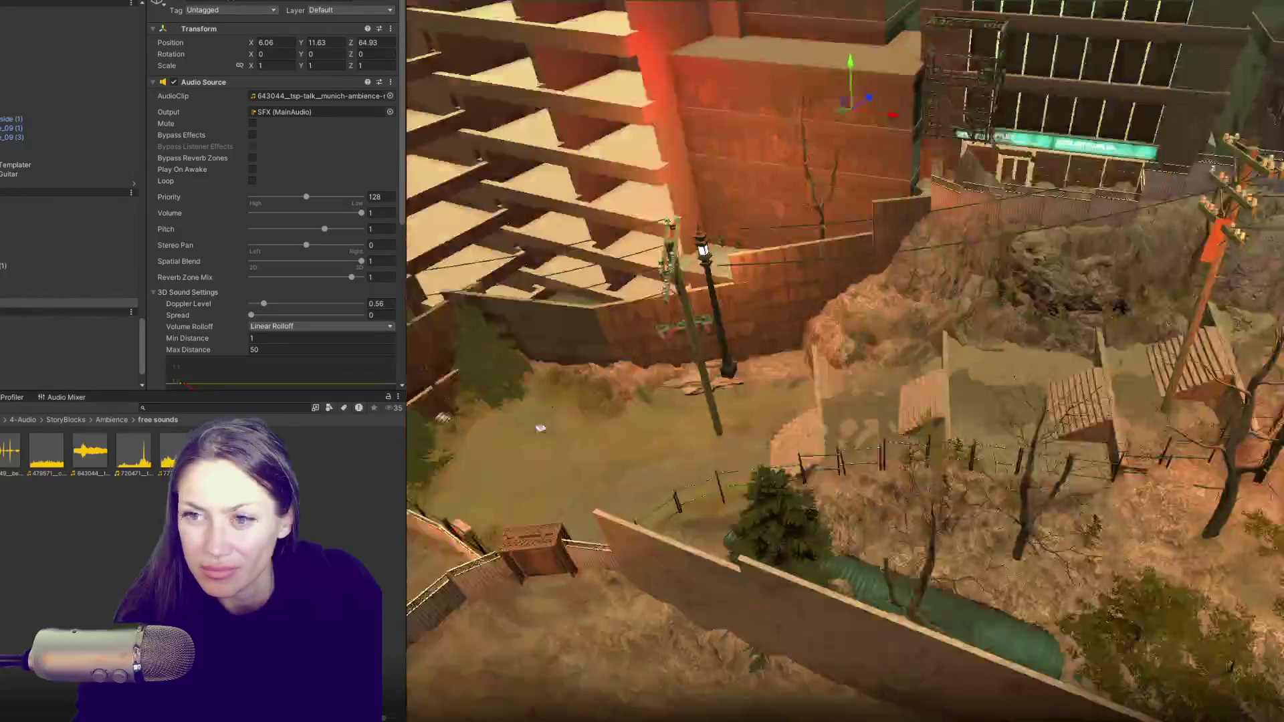
mouse_move(848, 102)
mouse_down()
mouse_move(692, 74)
mouse_move(686, 162)
mouse_up()
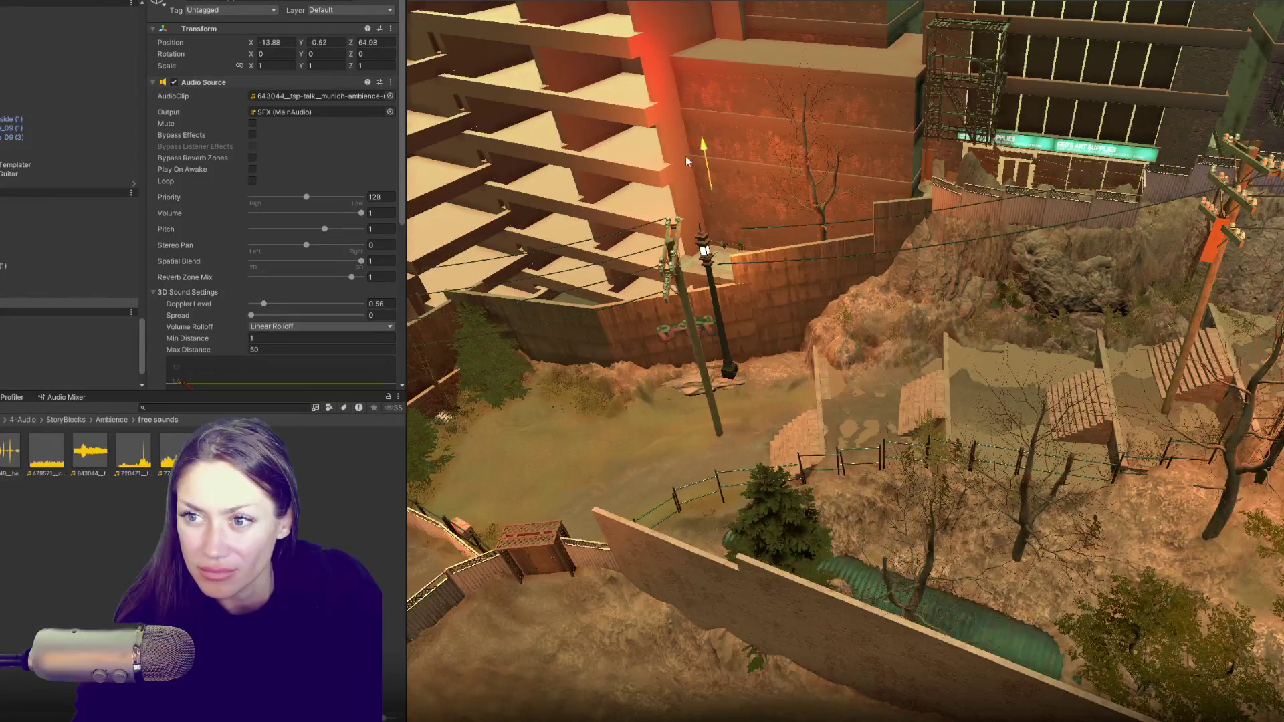
scroll(295, 107, down, 3)
- Assign the wind room tone clip to another ambient sound source
drag(295, 107, 324, 30)
click(39, 304)
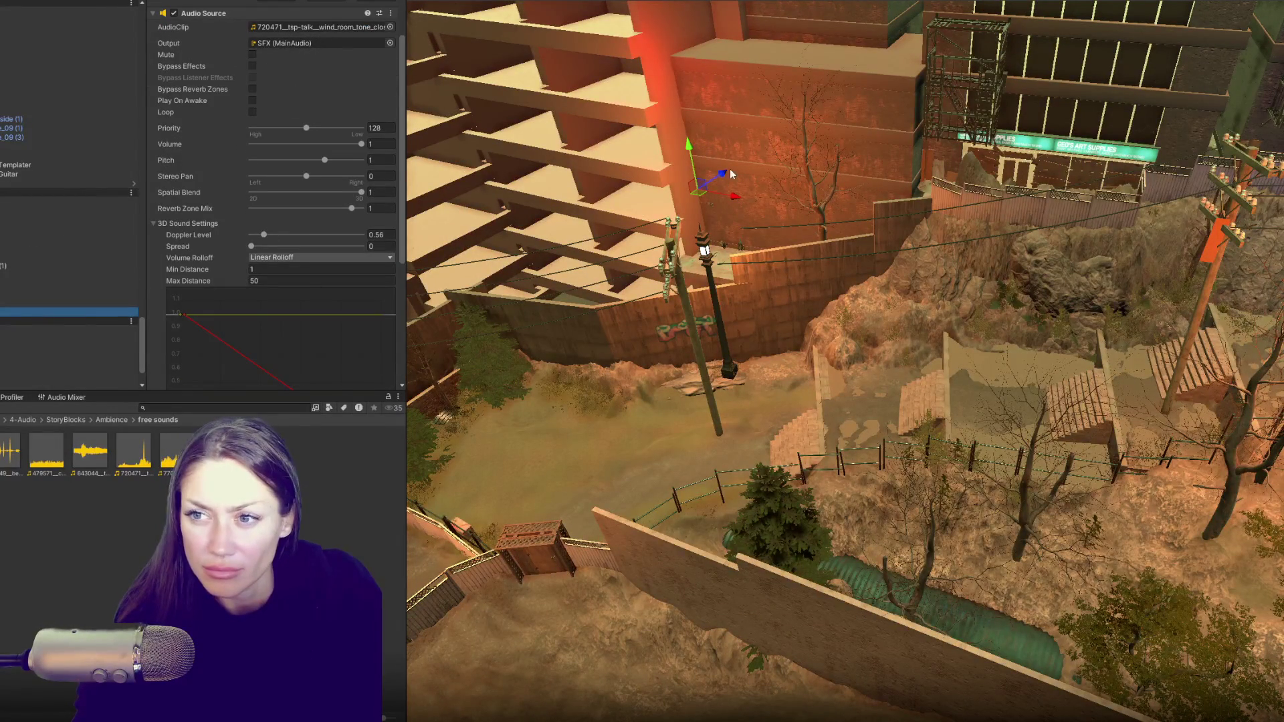
mouse_move(730, 175)
mouse_down()
mouse_move(569, 314)
mouse_move(507, 295)
mouse_up()
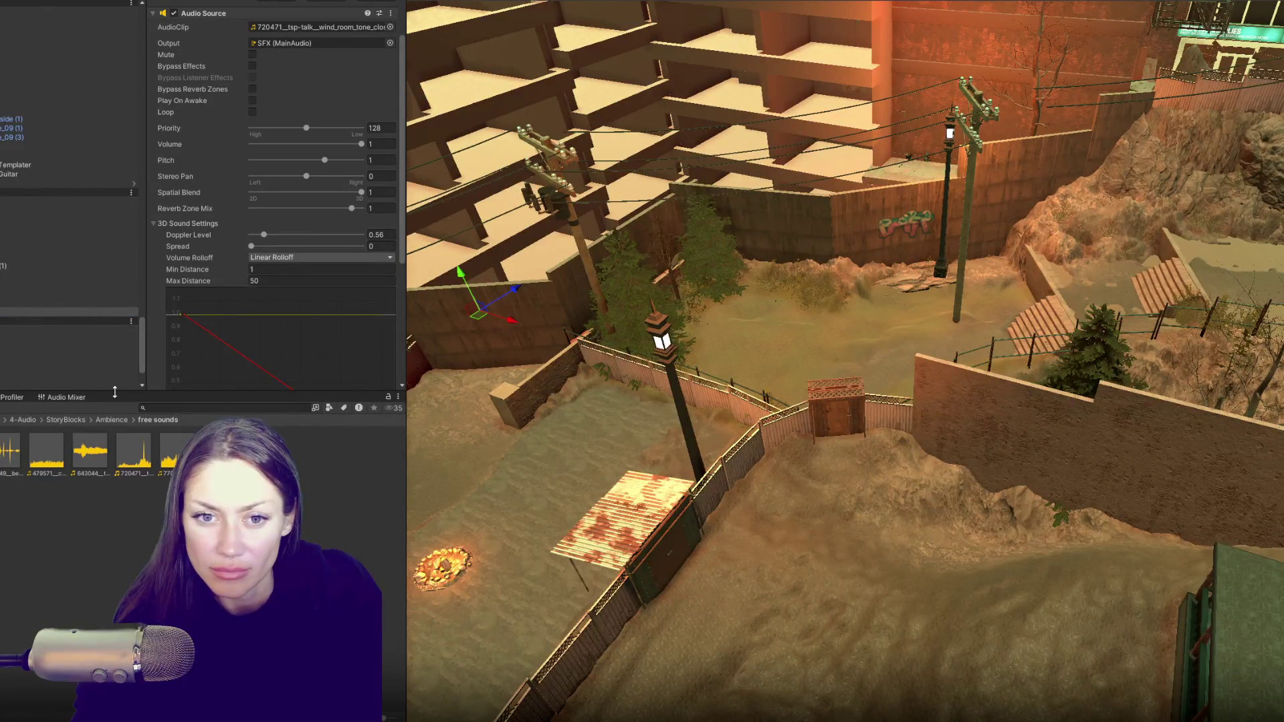
scroll(250, 256, up, 3)
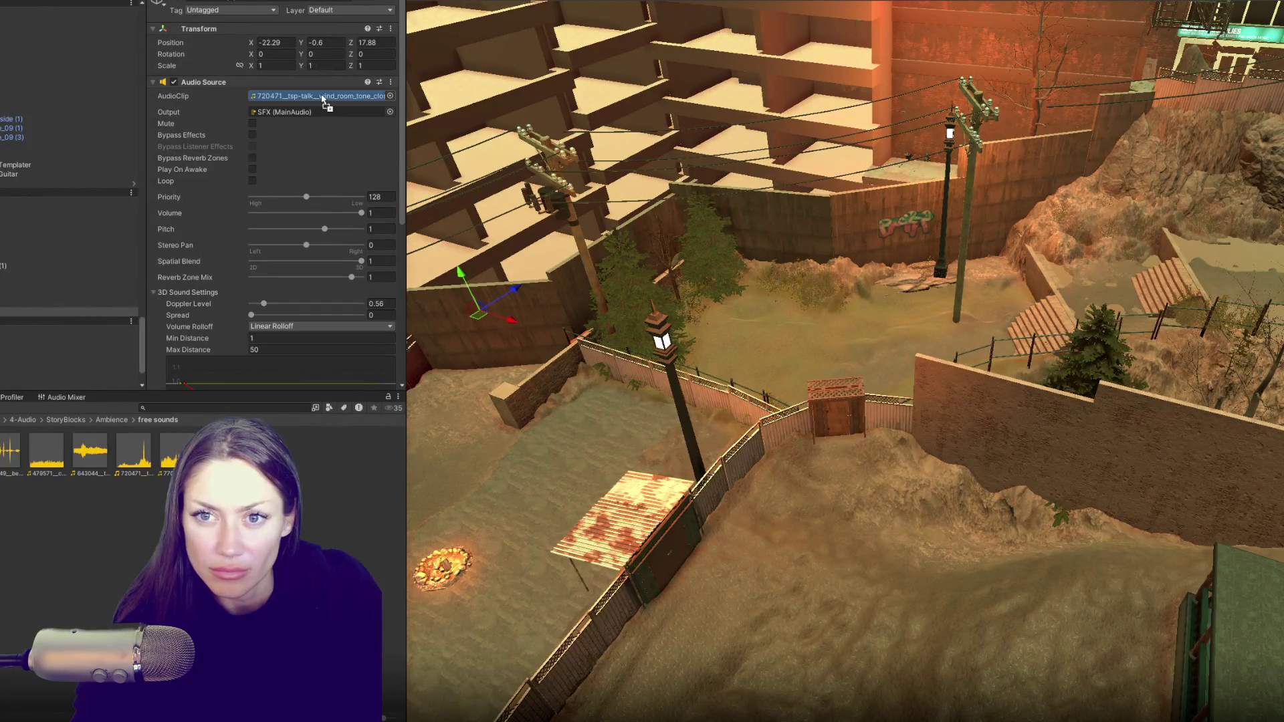
drag(63, 311, 37, 331)
- Assign the lawncare clip and place its sound source inside the fenced yard
mouse_move(170, 453)
mouse_down()
mouse_move(201, 401)
mouse_move(300, 97)
mouse_up()
double_click(103, 309)
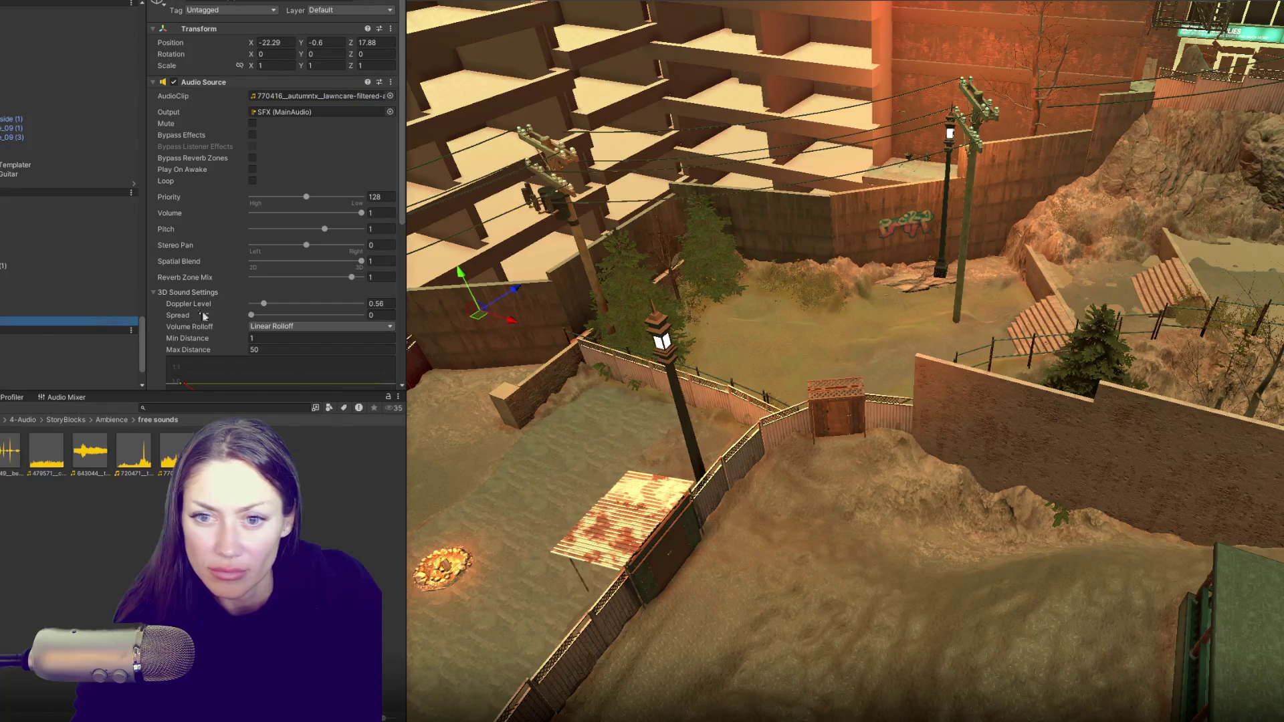
mouse_move(710, 124)
mouse_down()
mouse_move(548, 284)
mouse_move(500, 399)
mouse_up()
drag(545, 356, 640, 356)
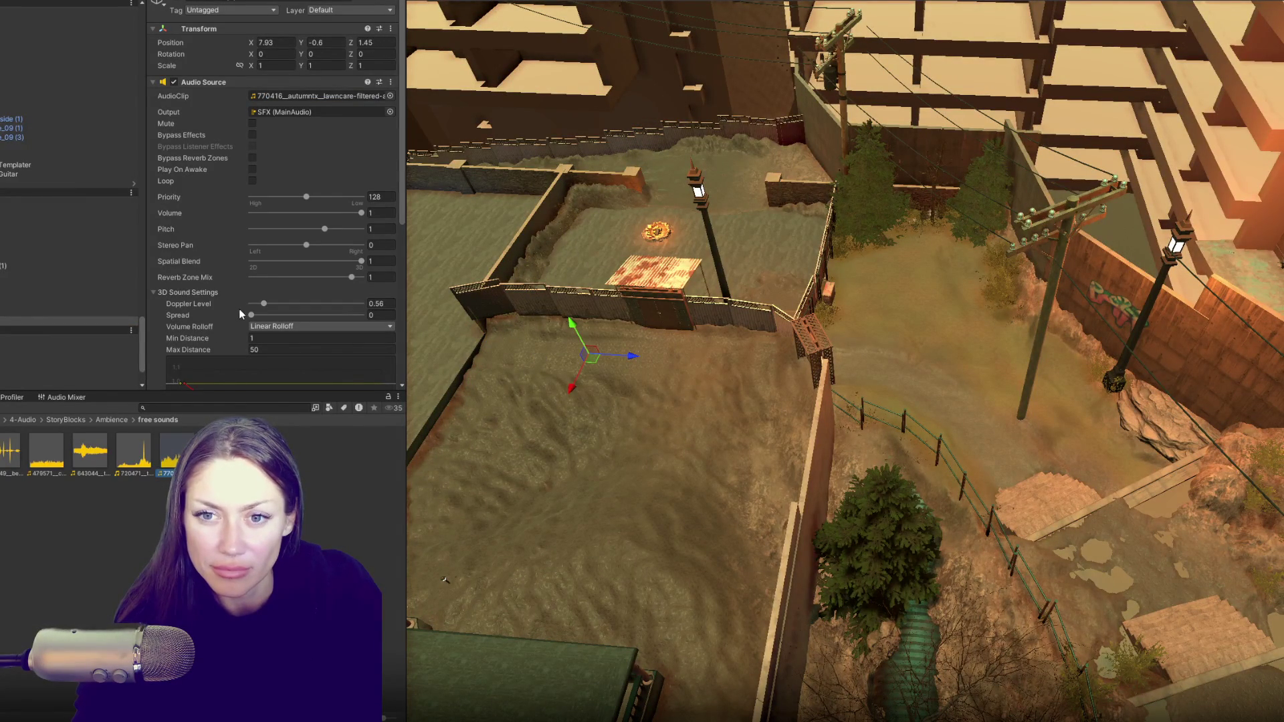
click(172, 451)
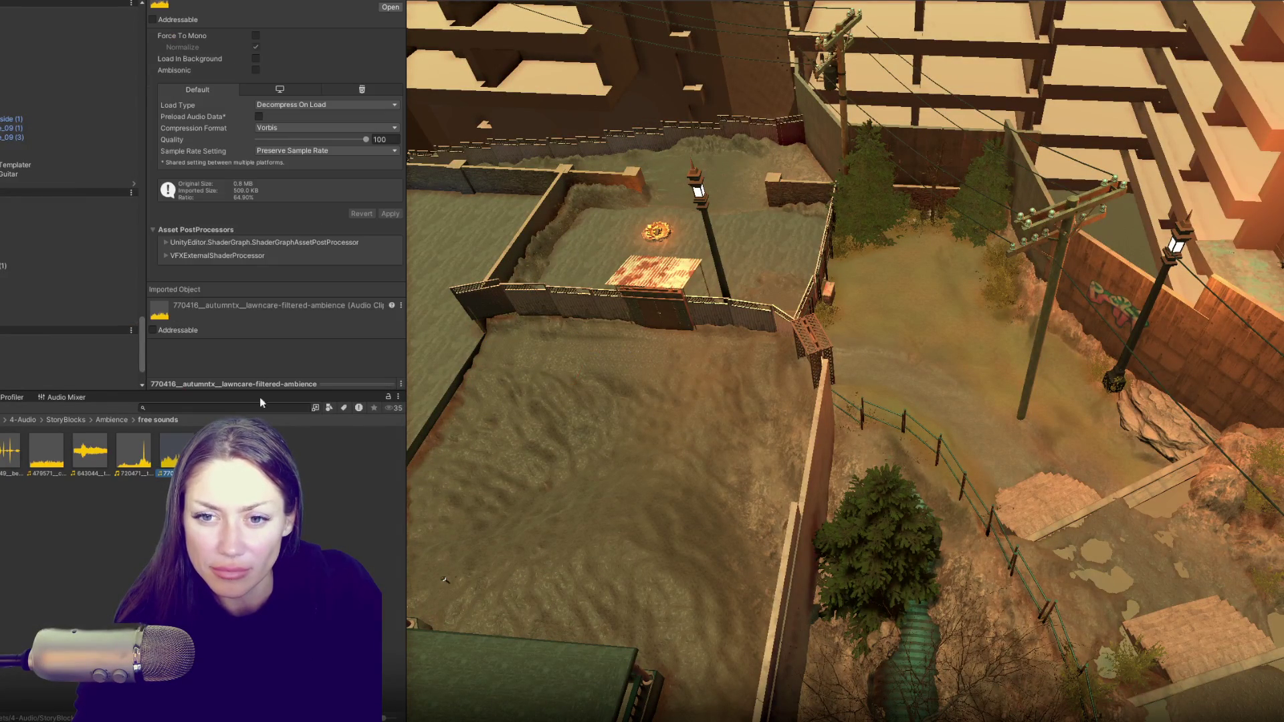
- Check the 75049 rural ambience clip and play the 479571 factory ambience preview
click(63, 292)
click(317, 96)
click(16, 461)
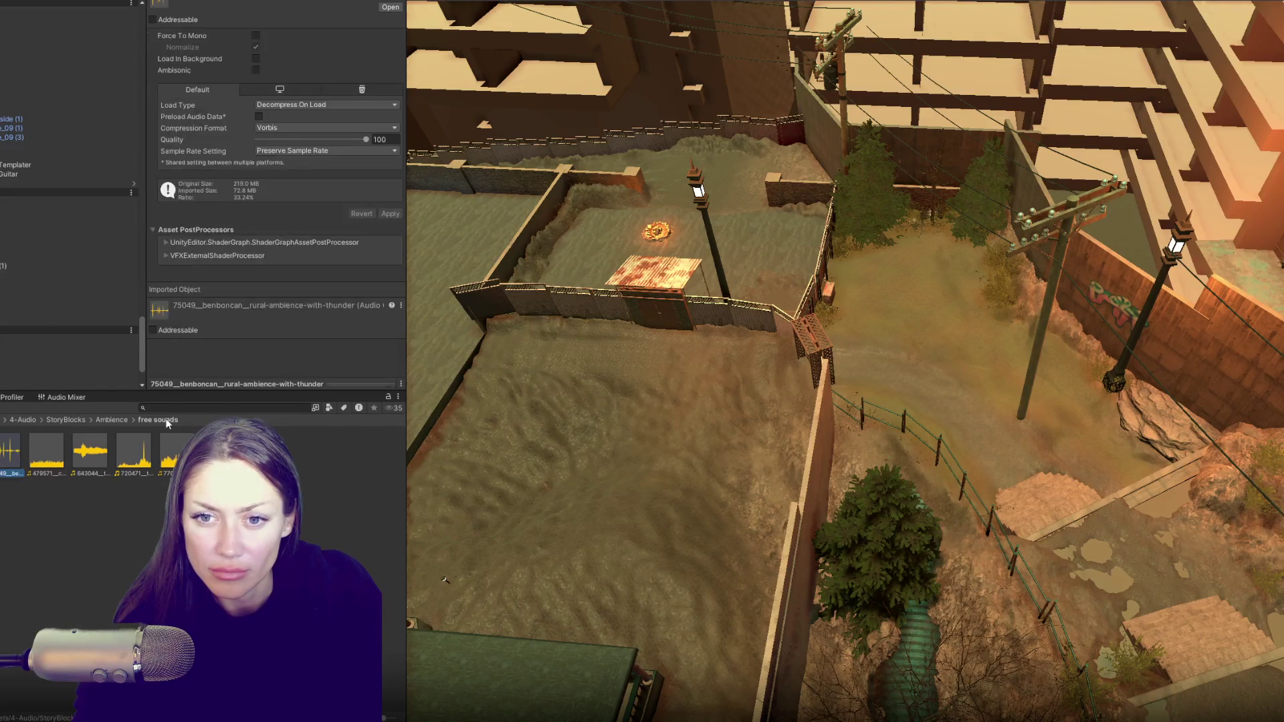
click(62, 452)
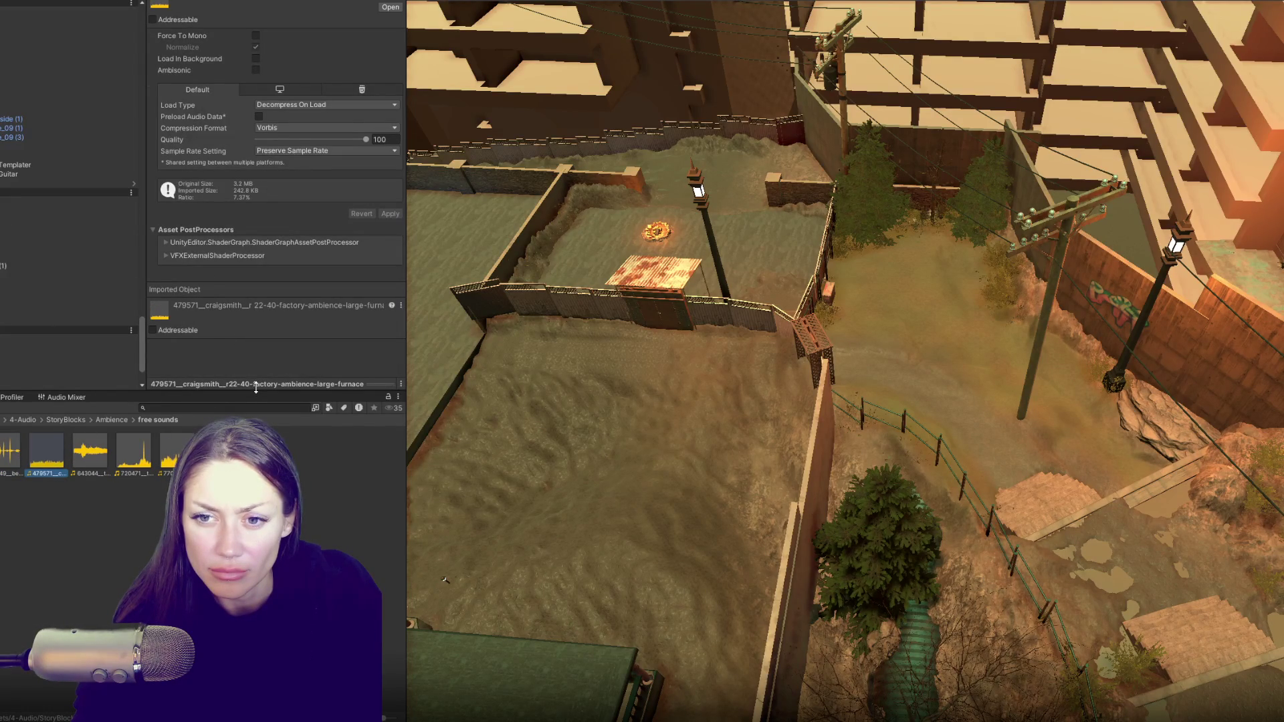
drag(374, 384, 389, 321)
click(358, 298)
- Audition the 643044, 720471 wind room tone and 770416 clips in turn
key(Right)
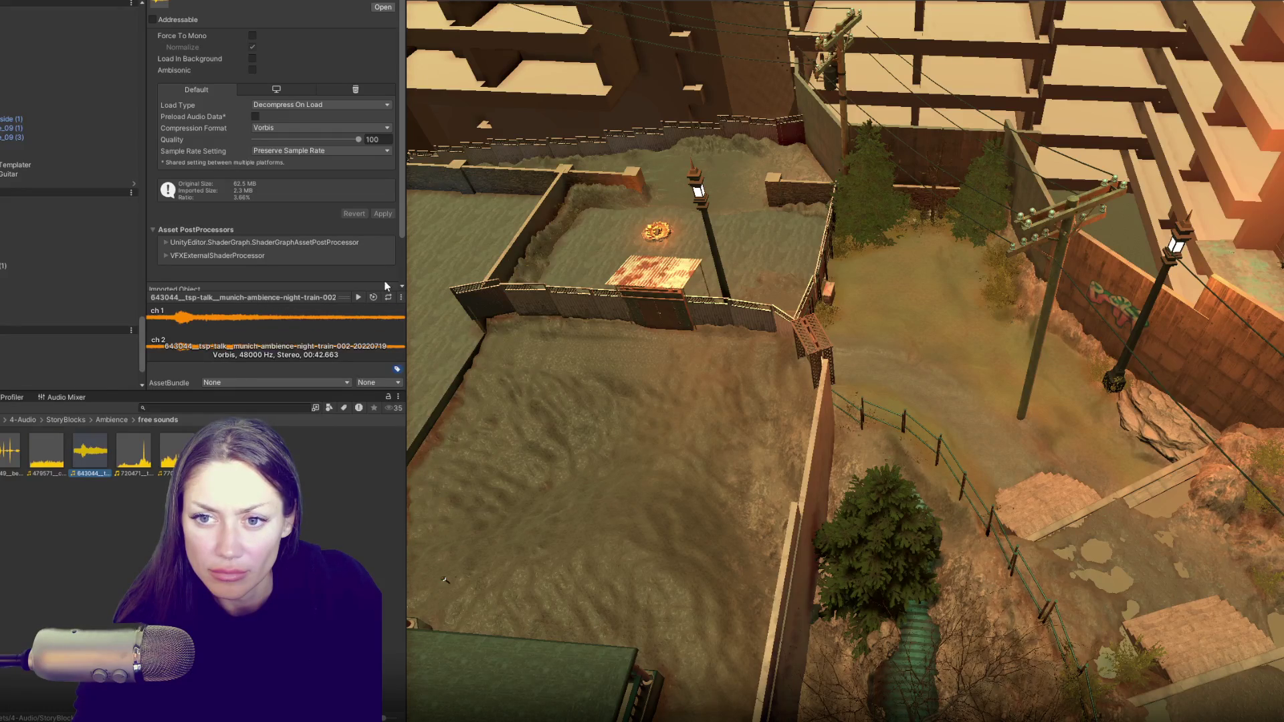
click(183, 320)
key(Right)
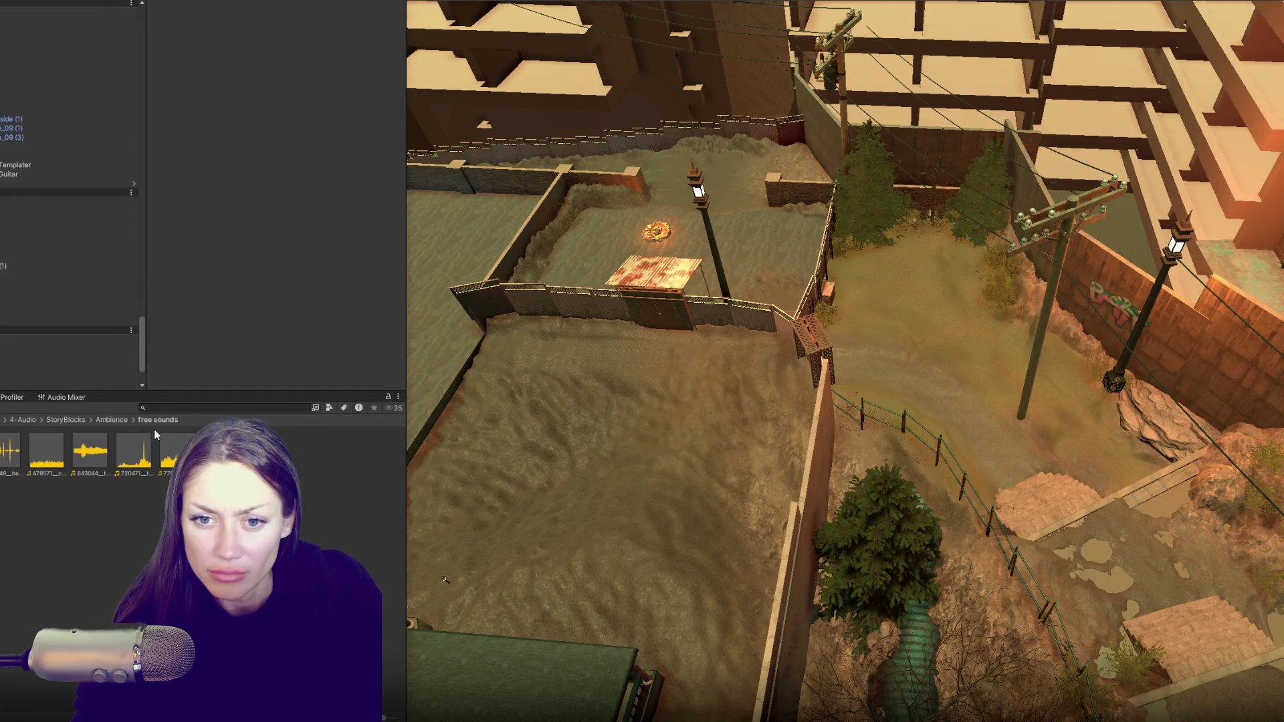
click(358, 297)
click(245, 328)
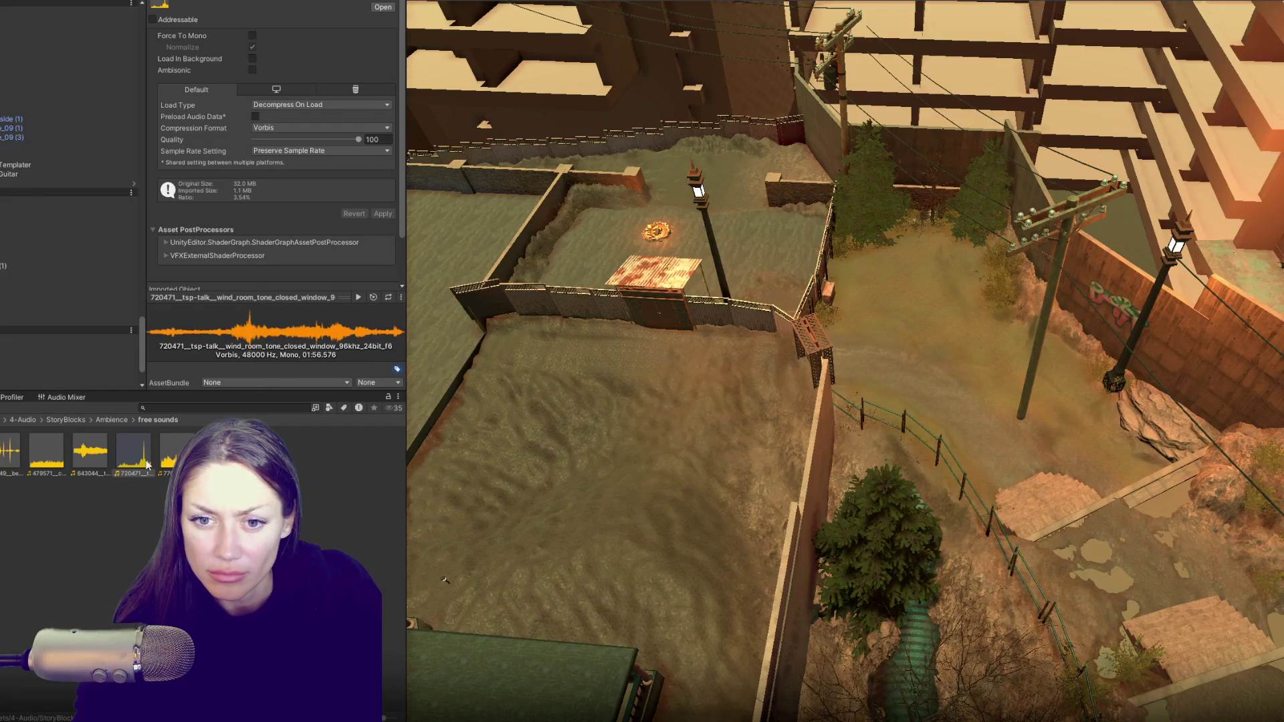
key(Right)
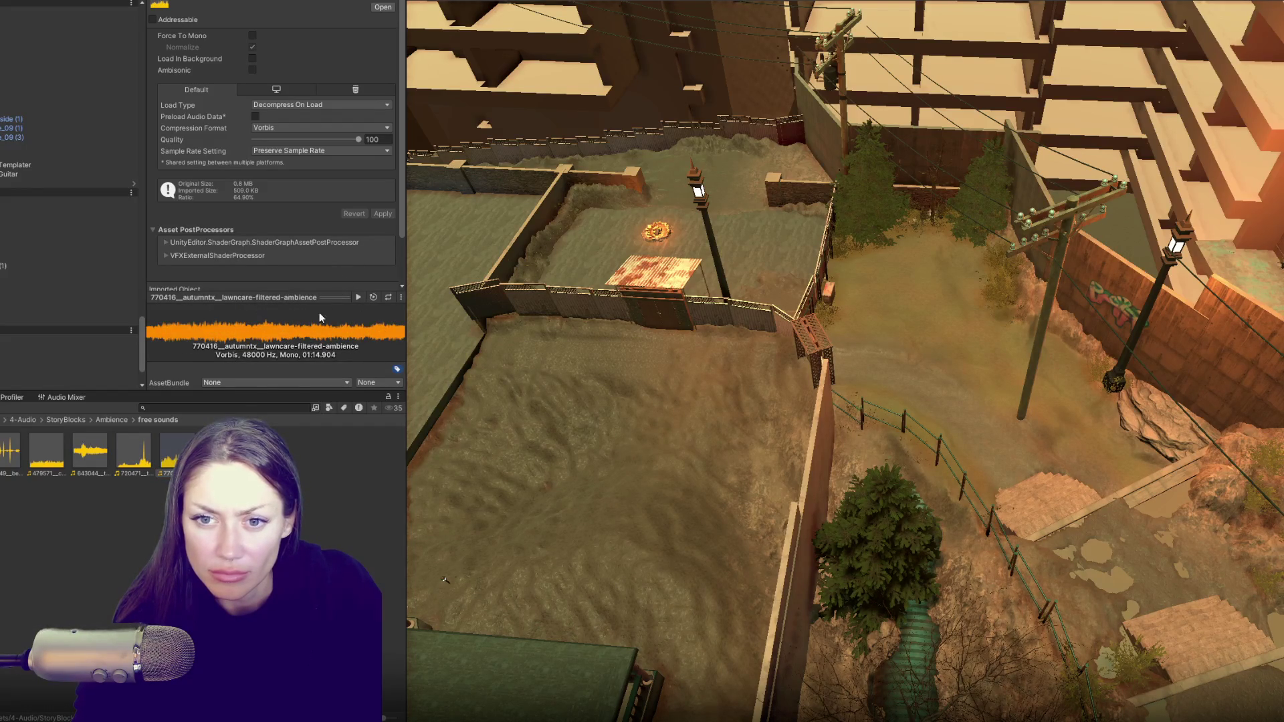
click(27, 284)
click(42, 322)
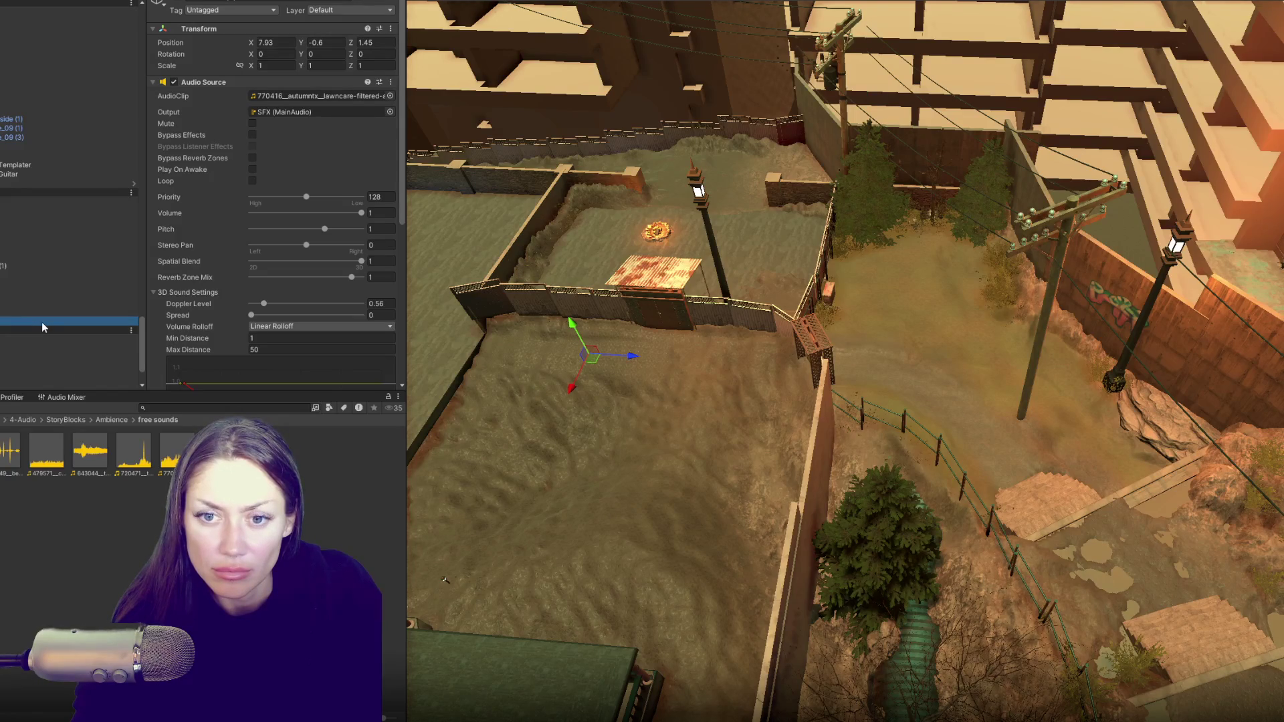
shift+click(34, 286)
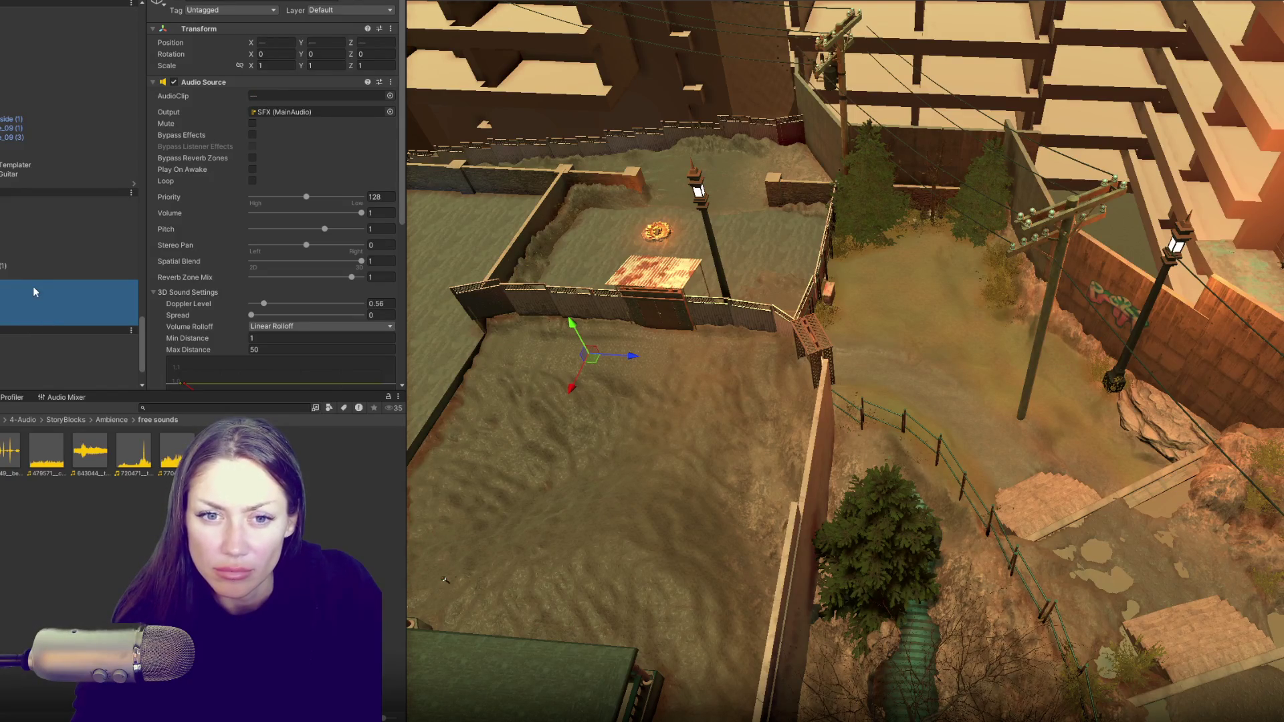
click(222, 2)
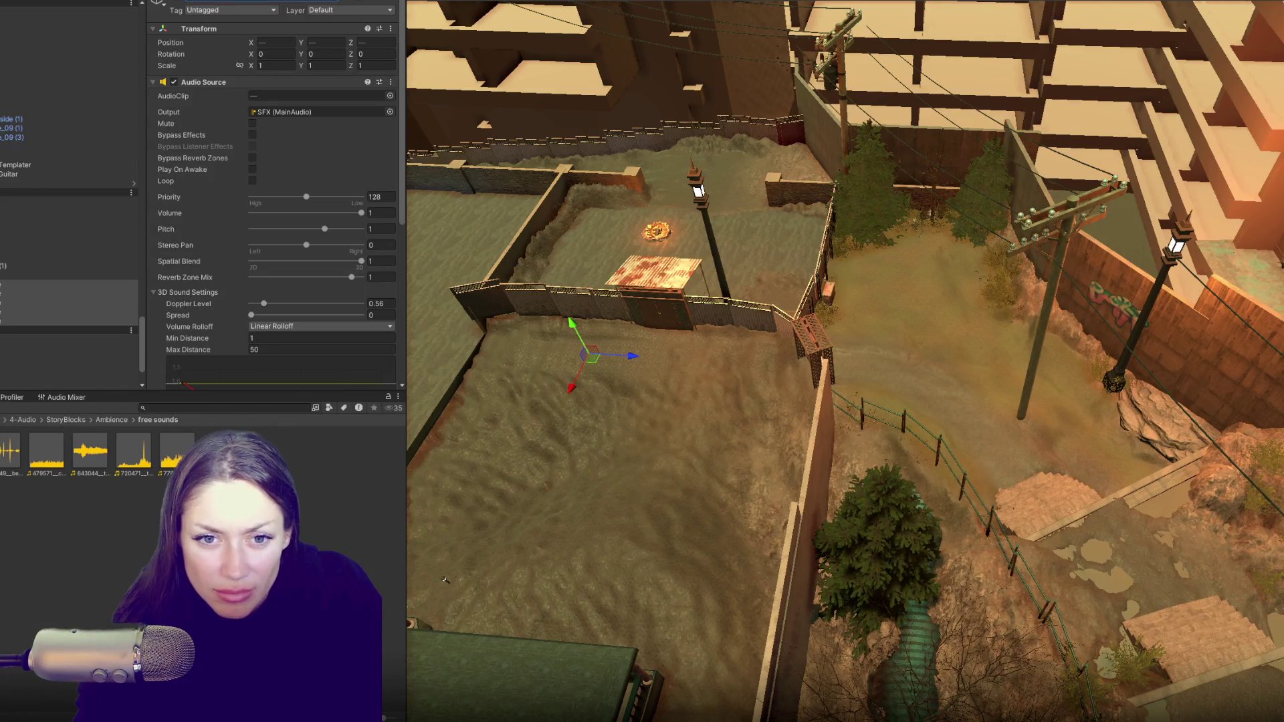
right_click(4, 330)
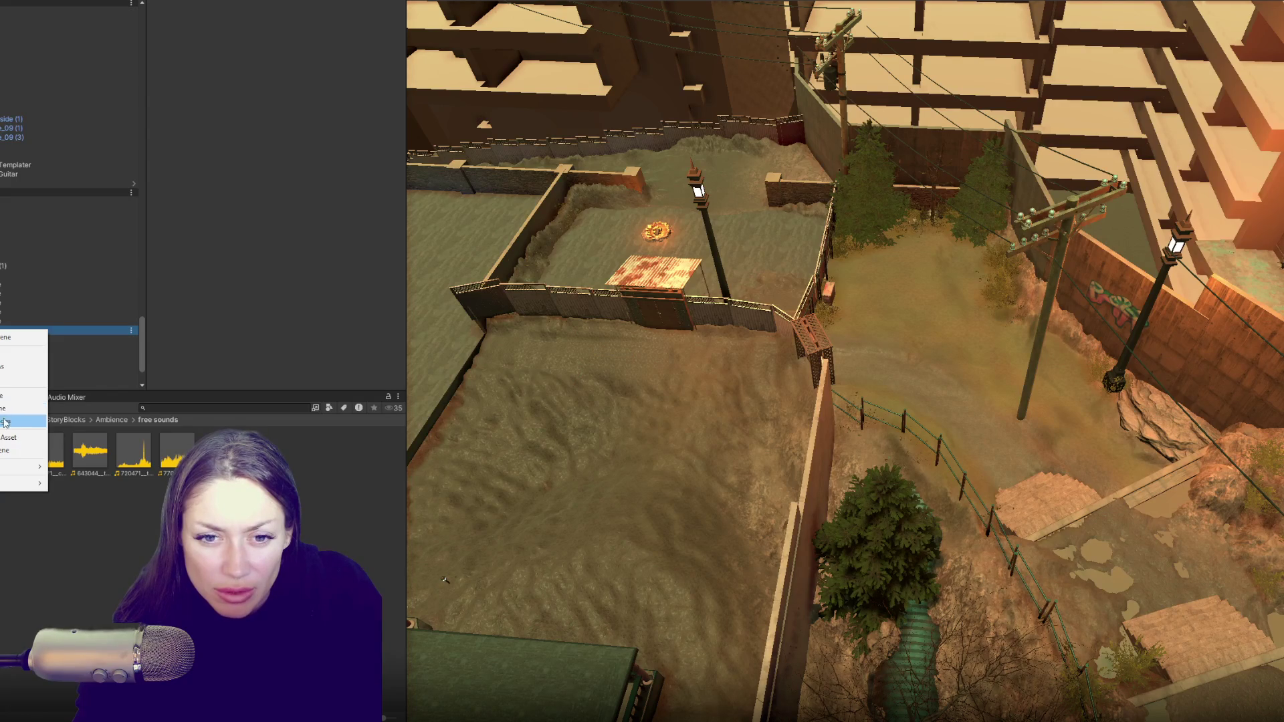
- Unload the Home scene with Save, then add the Apothecary scene via Open Scene Additive
click(7, 396)
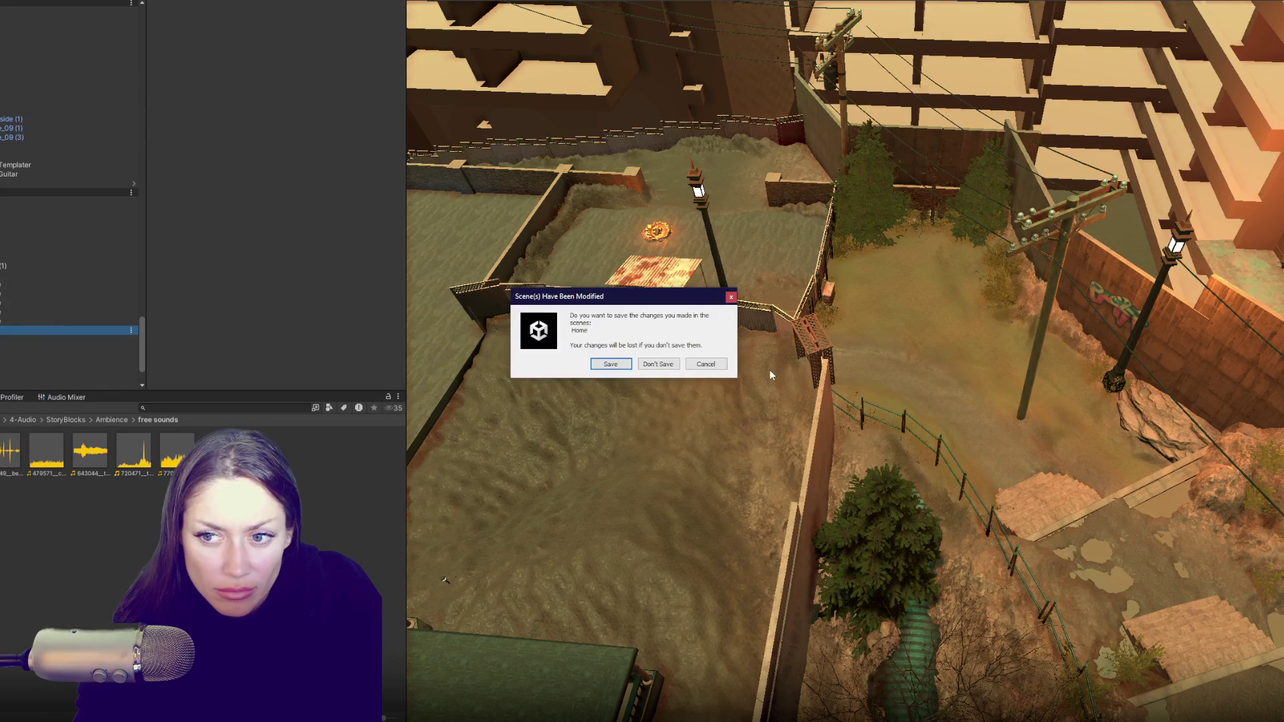
click(610, 364)
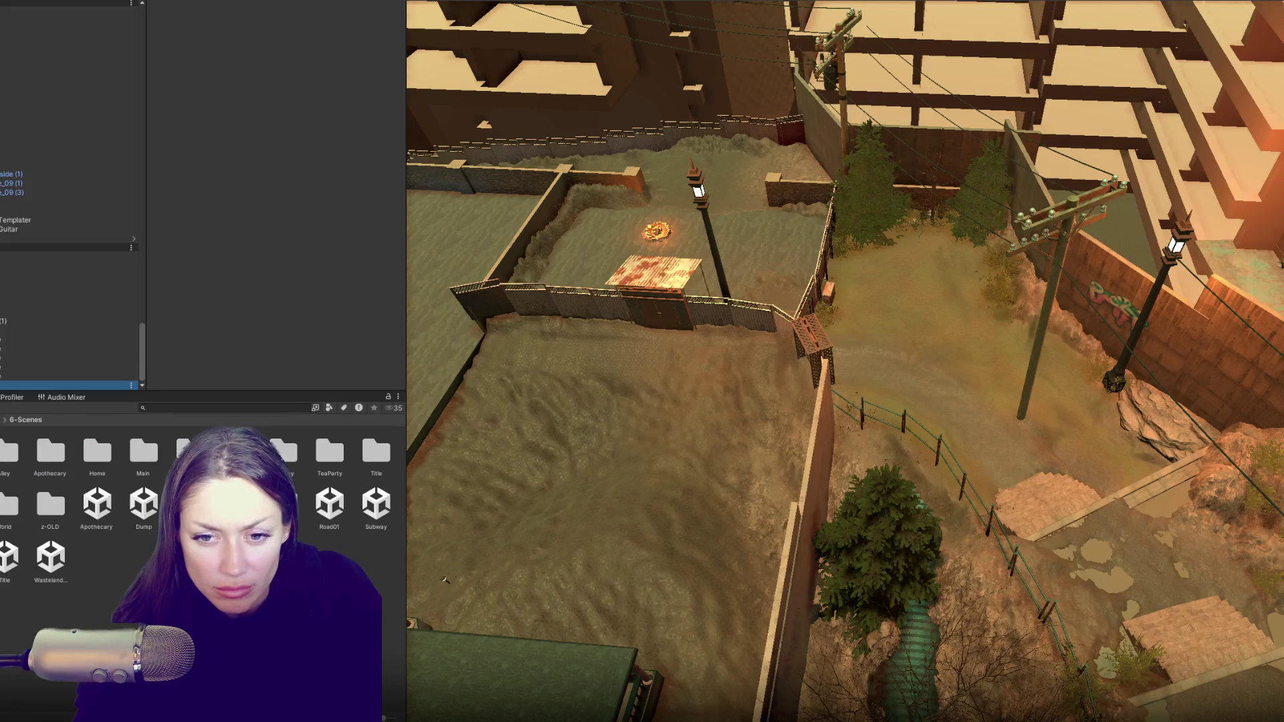
right_click(113, 515)
click(167, 247)
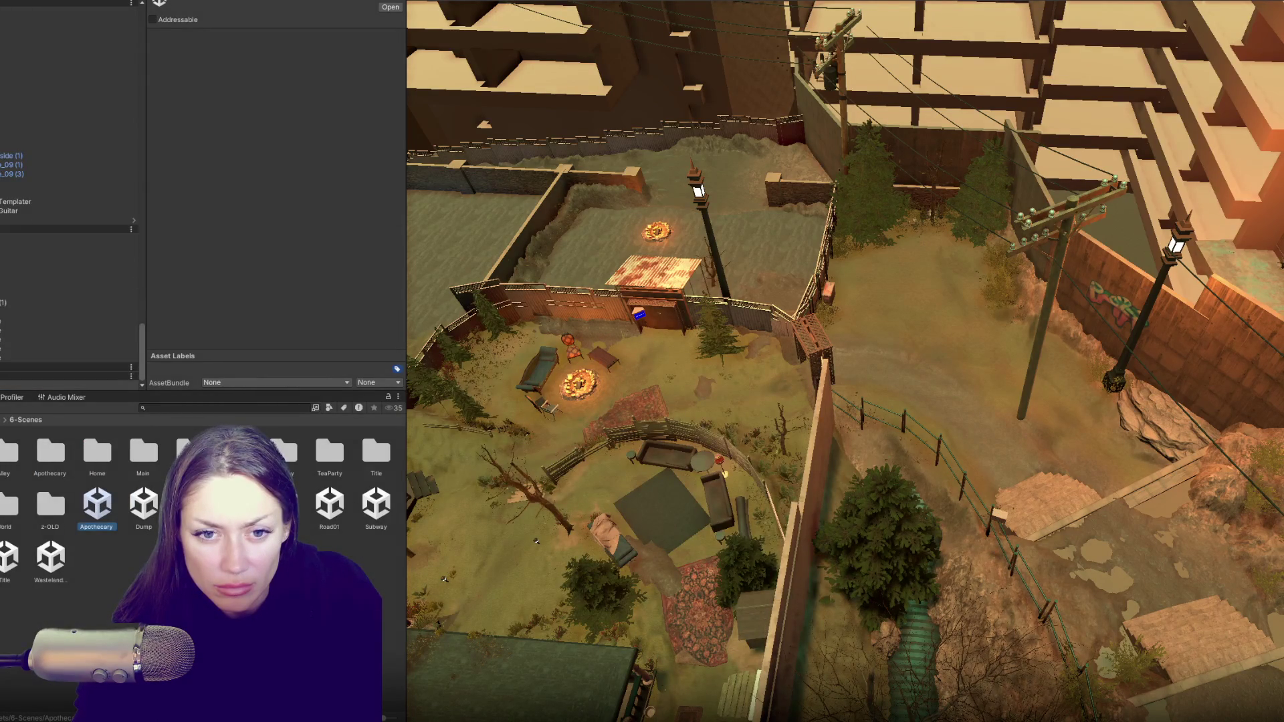
- Browse the Apothecary Hierarchy and inspect the thunder sound objects
scroll(2, 312, down, 5)
click(2, 266)
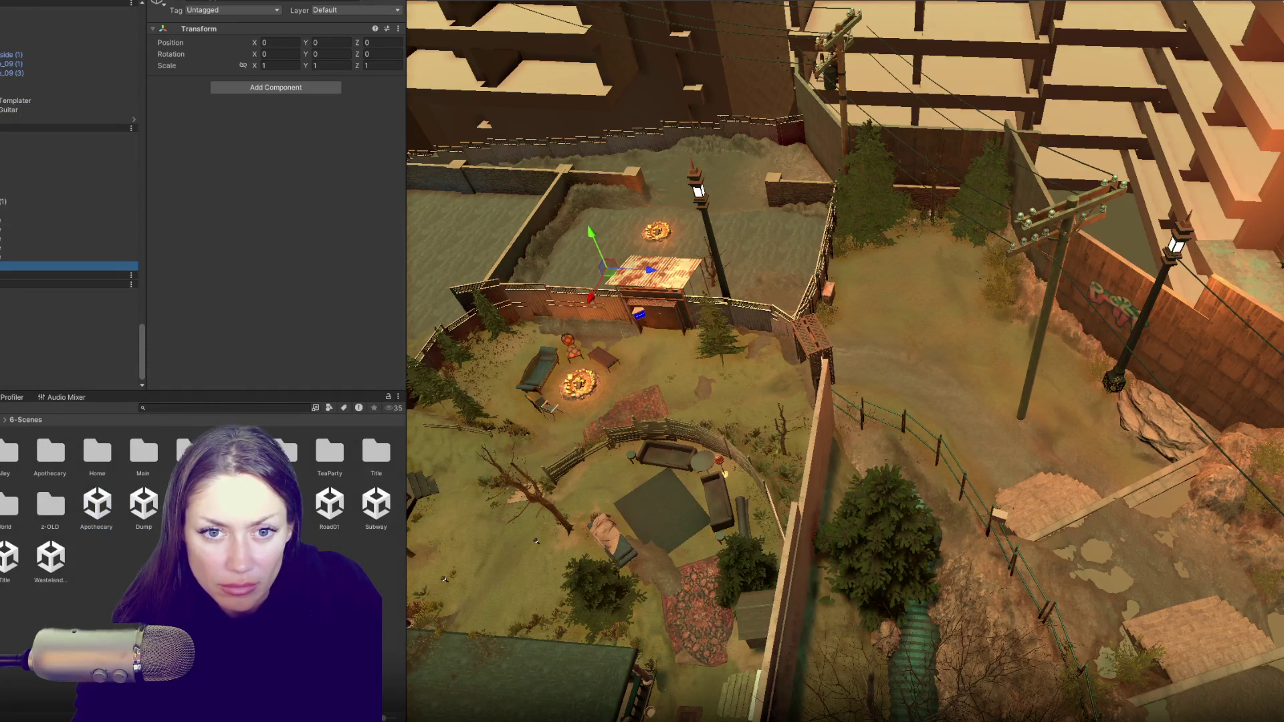
scroll(15, 323, down, 2)
click(15, 366)
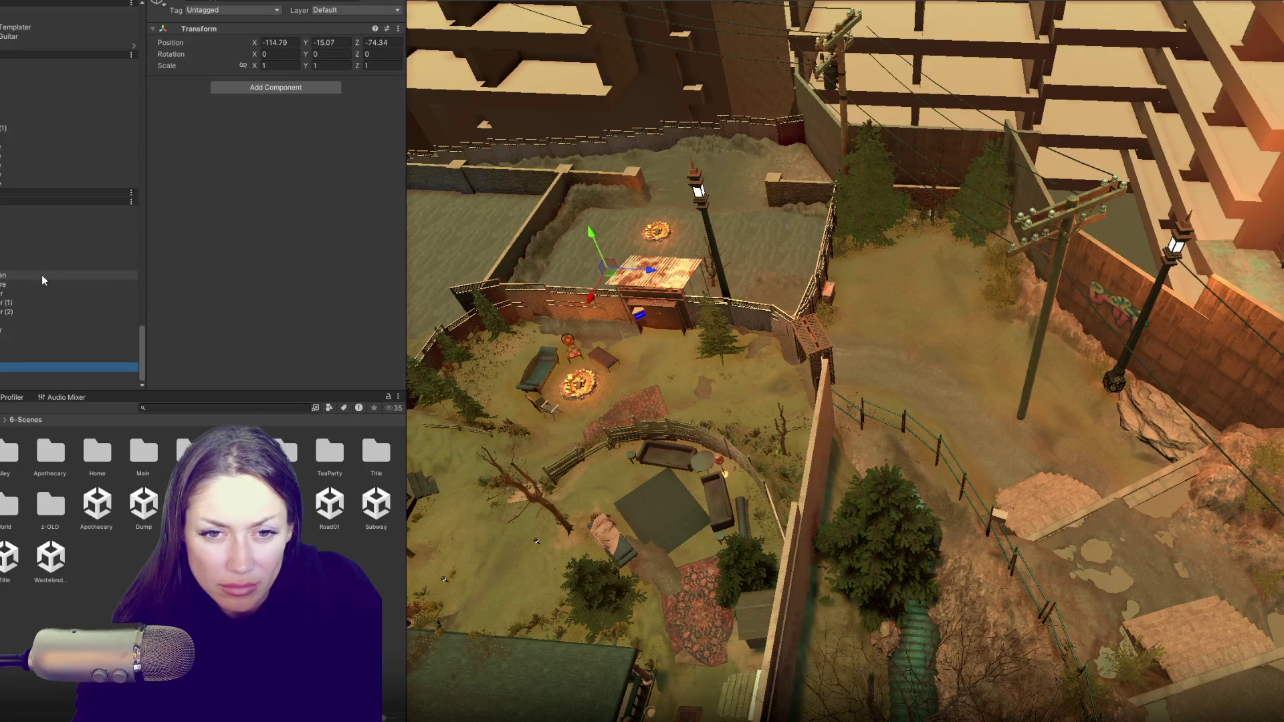
click(41, 275)
shift+click(37, 330)
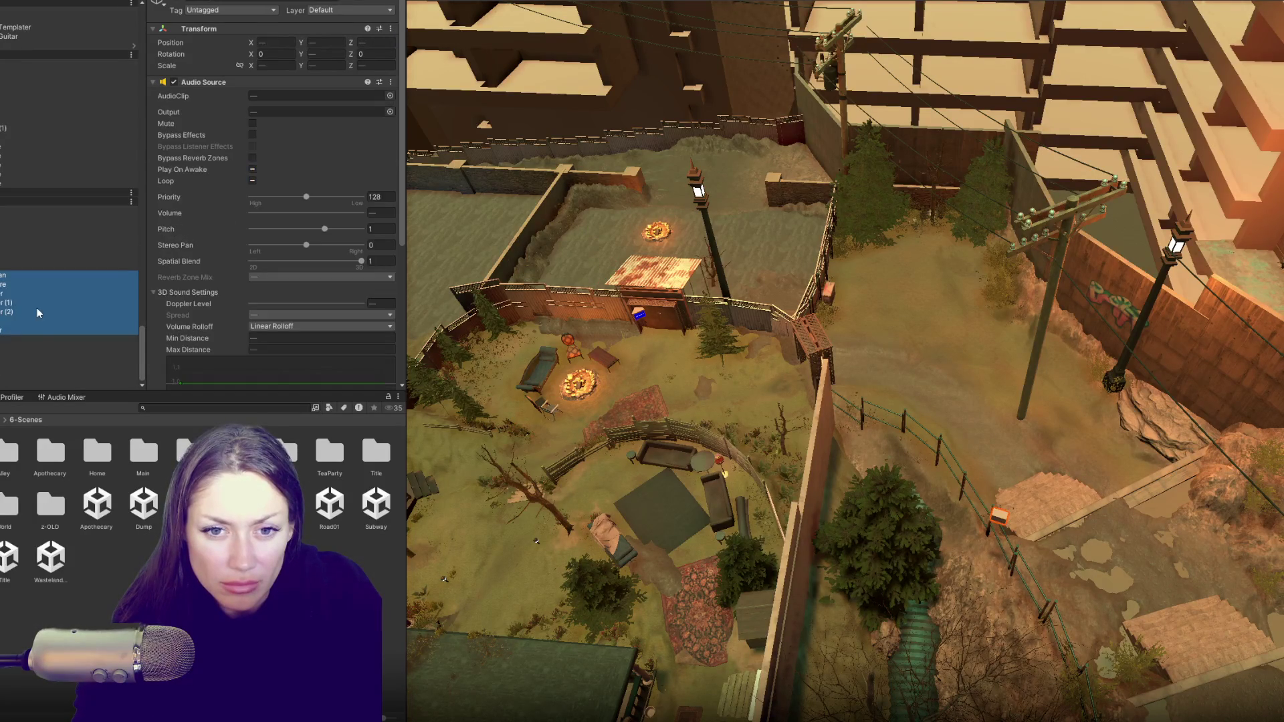
scroll(23, 327, down, 5)
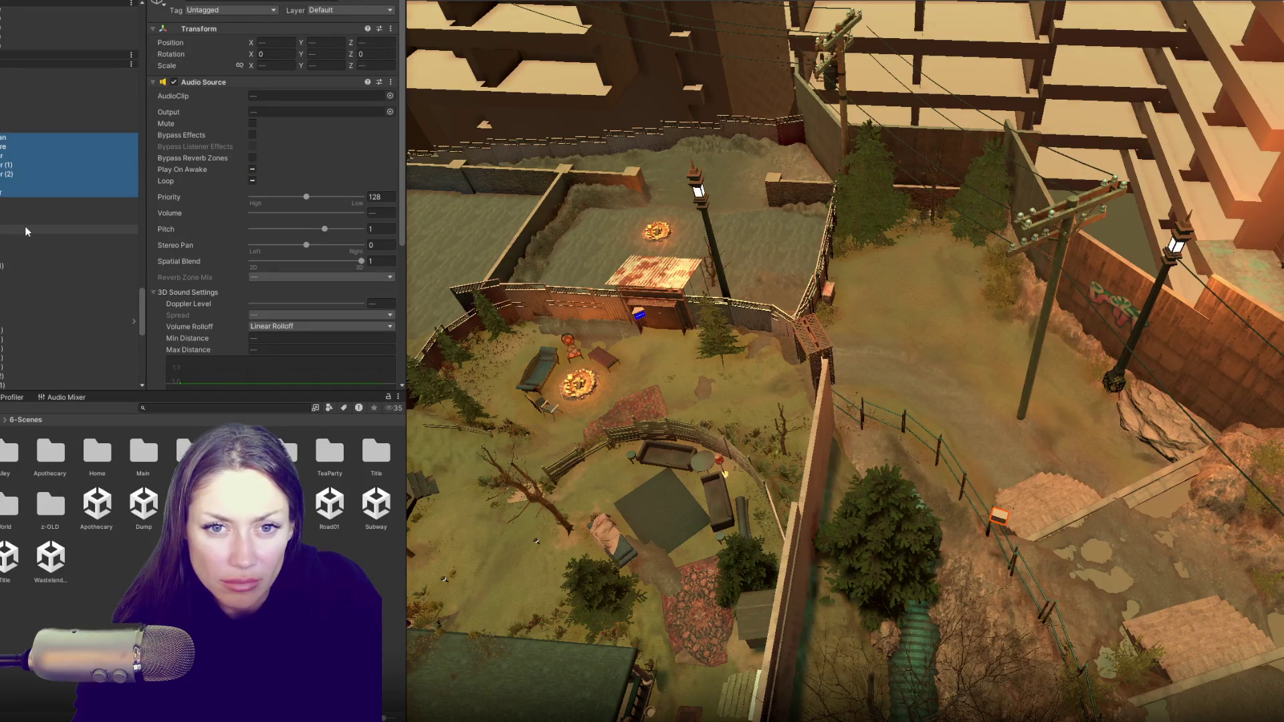
click(19, 175)
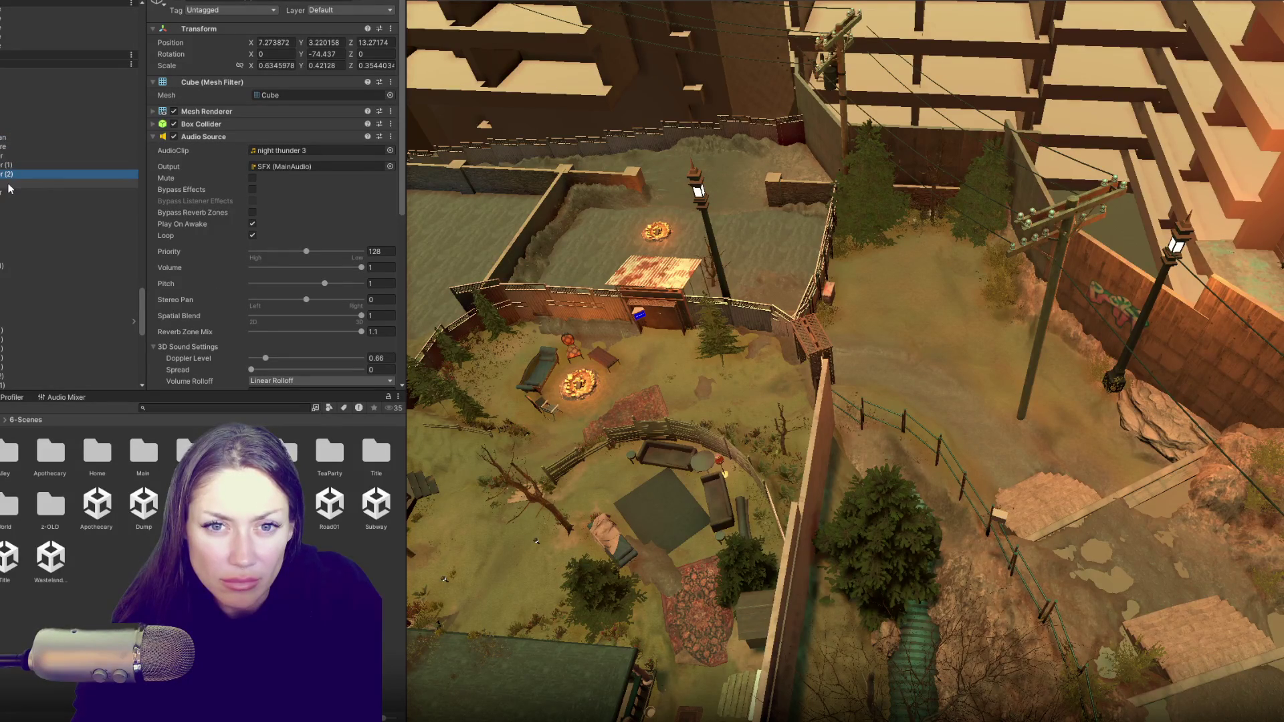
click(12, 185)
click(12, 174)
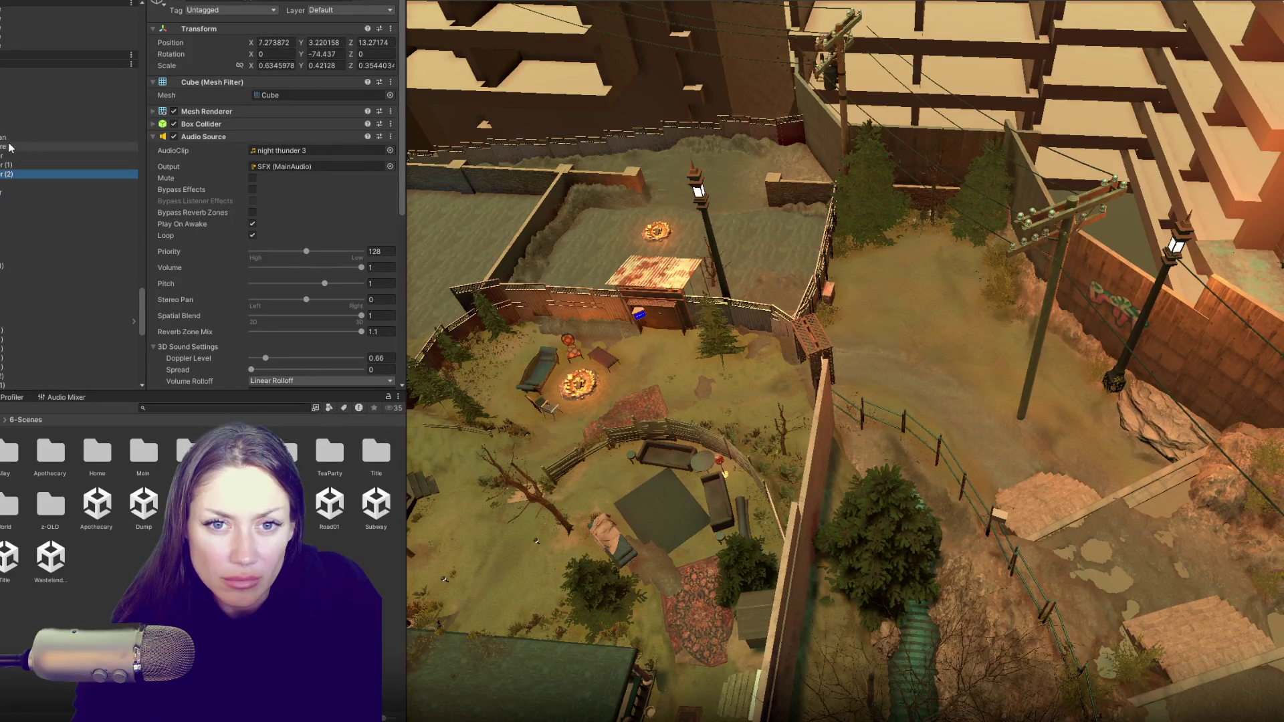
shift+click(13, 138)
mouse_move(2, 207)
mouse_down()
mouse_move(40, 368)
mouse_move(39, 311)
mouse_move(34, 390)
mouse_move(69, 390)
mouse_move(20, 40)
mouse_move(11, 105)
mouse_move(10, 25)
mouse_move(14, 107)
mouse_up()
- Multi-select the sound objects from munich ambience through night thunder 1
click(20, 112)
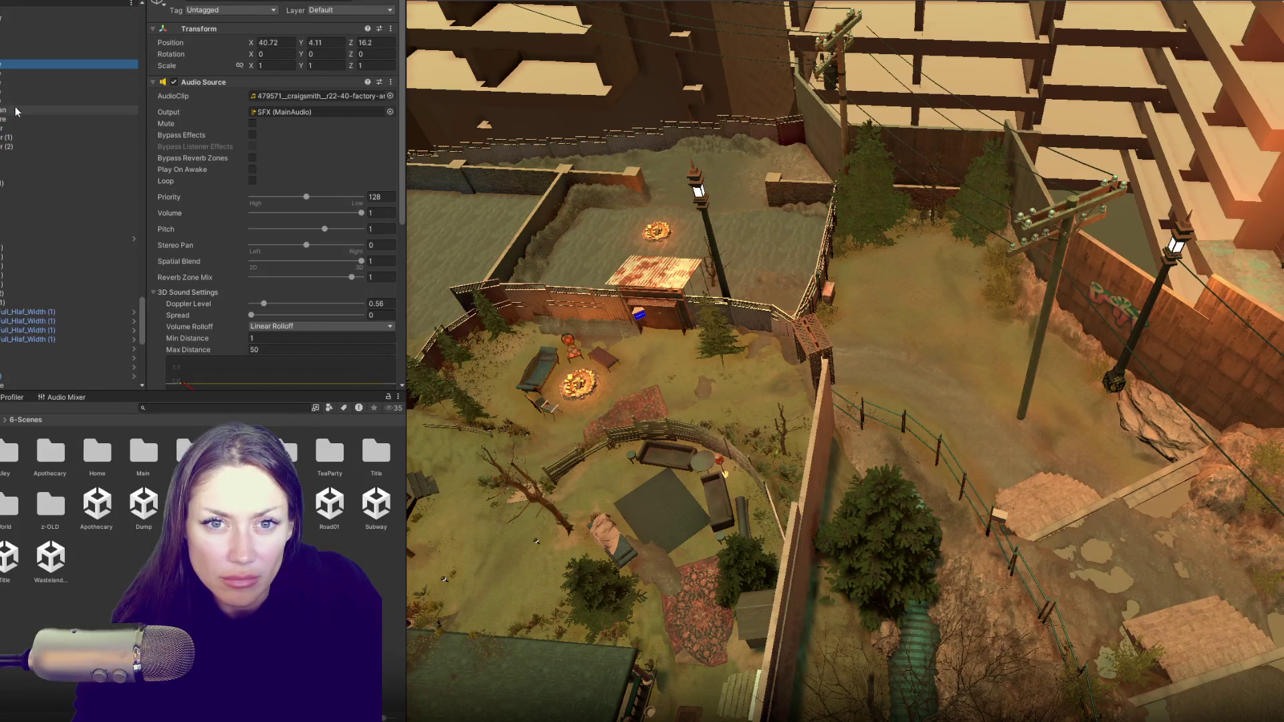
click(20, 100)
shift+click(20, 64)
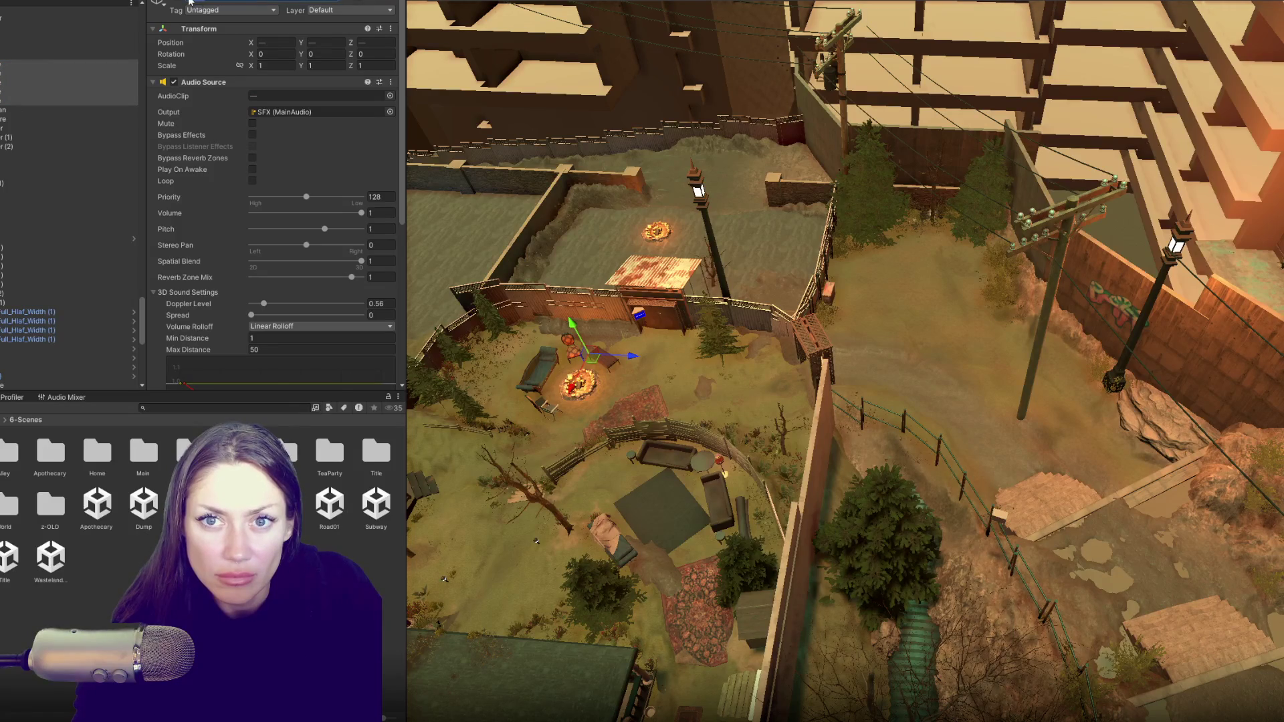
scroll(8, 167, up, 3)
click(8, 197)
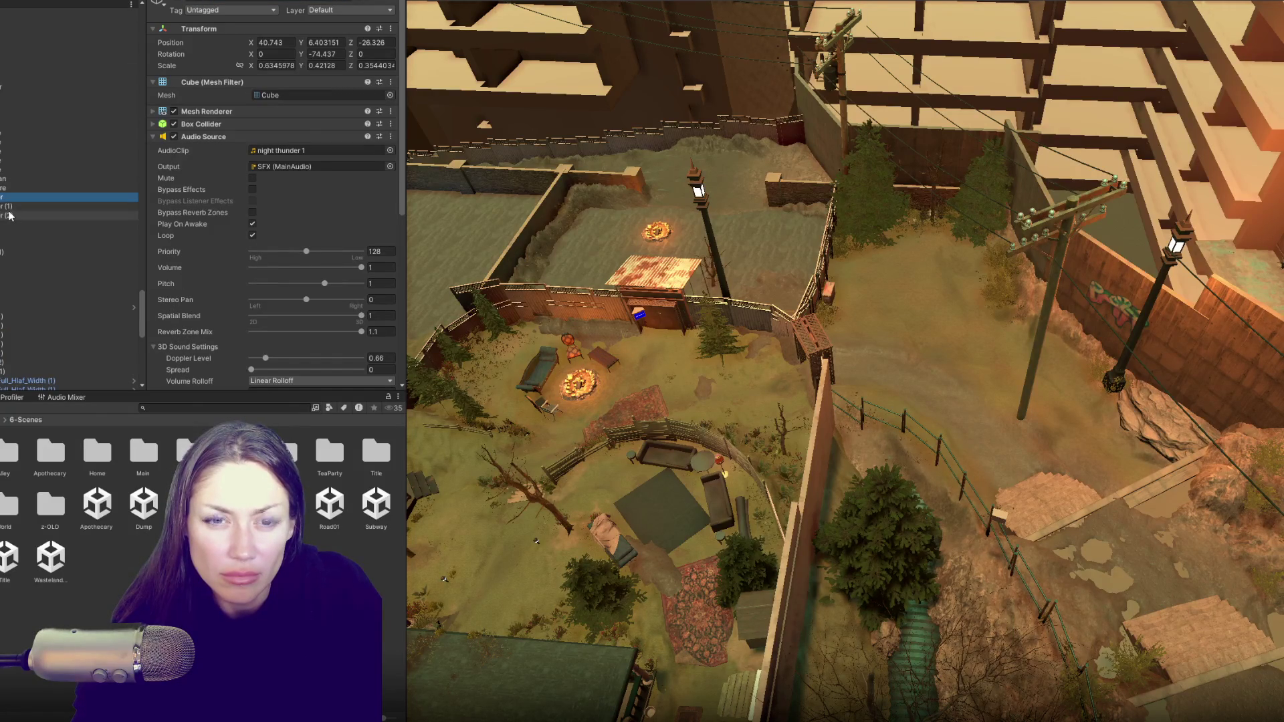
scroll(8, 214, up, 6)
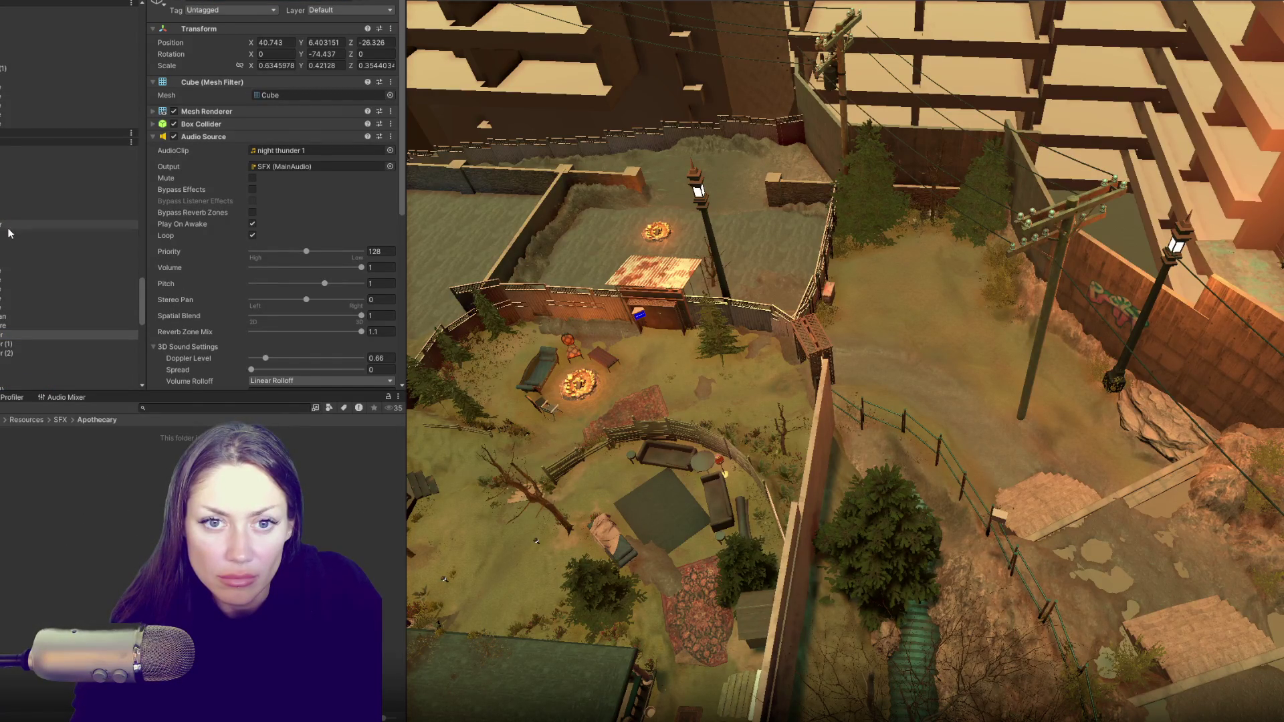
click(2, 280)
shift+click(2, 353)
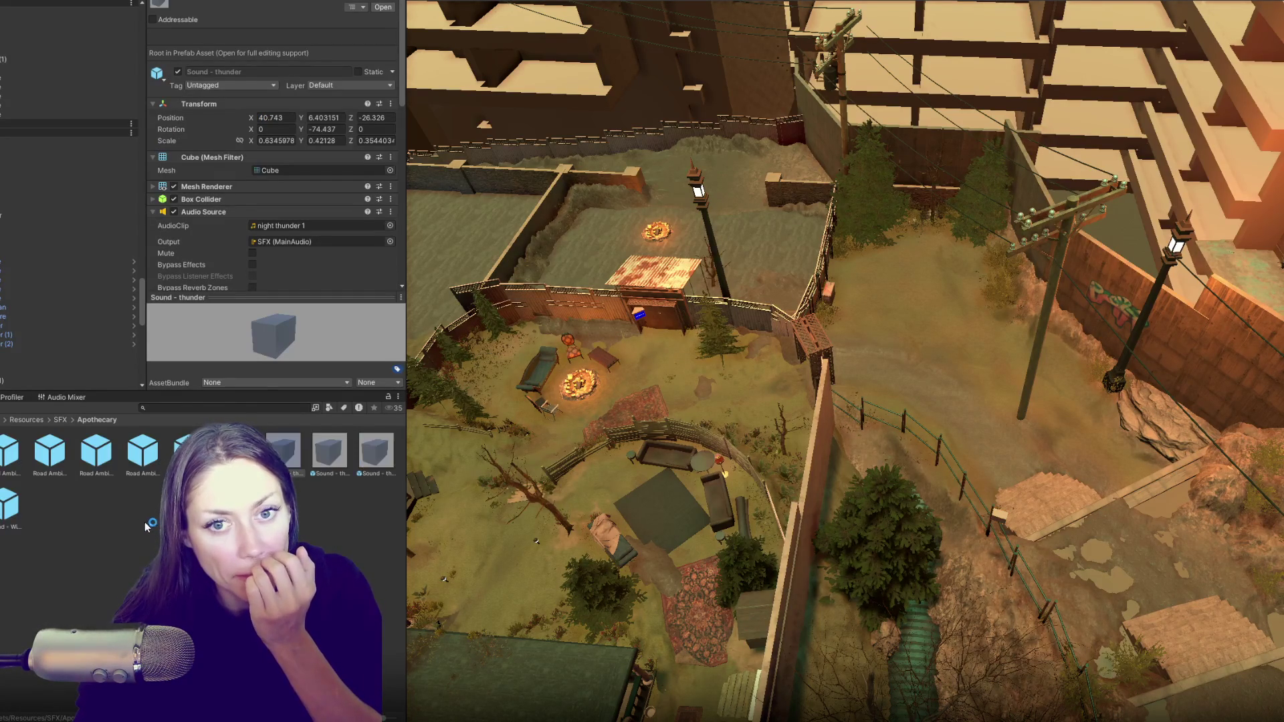
- Delete the selected sound objects from the scene
click(40, 263)
shift+click(36, 343)
key(Delete)
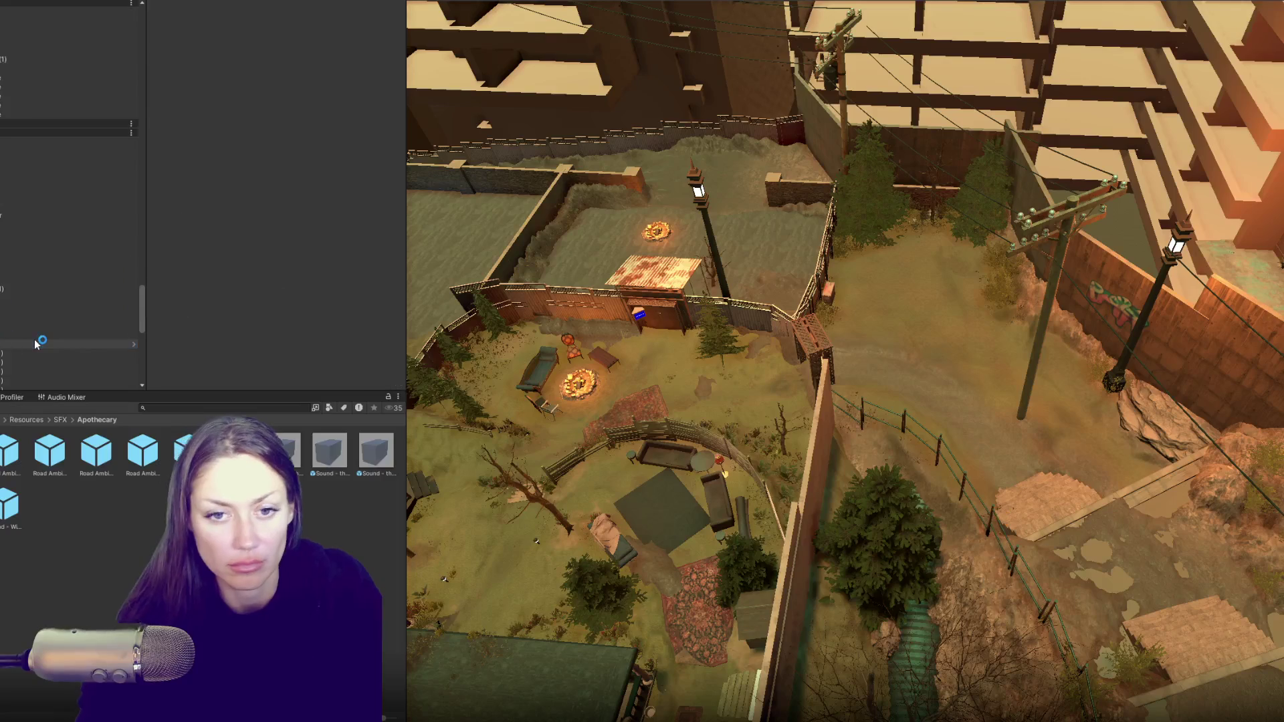
- Drag the road ambience objects into Resources/SFX/Road01 to create five Road Ambience prefabs
click(1, 434)
scroll(43, 206, up, 5)
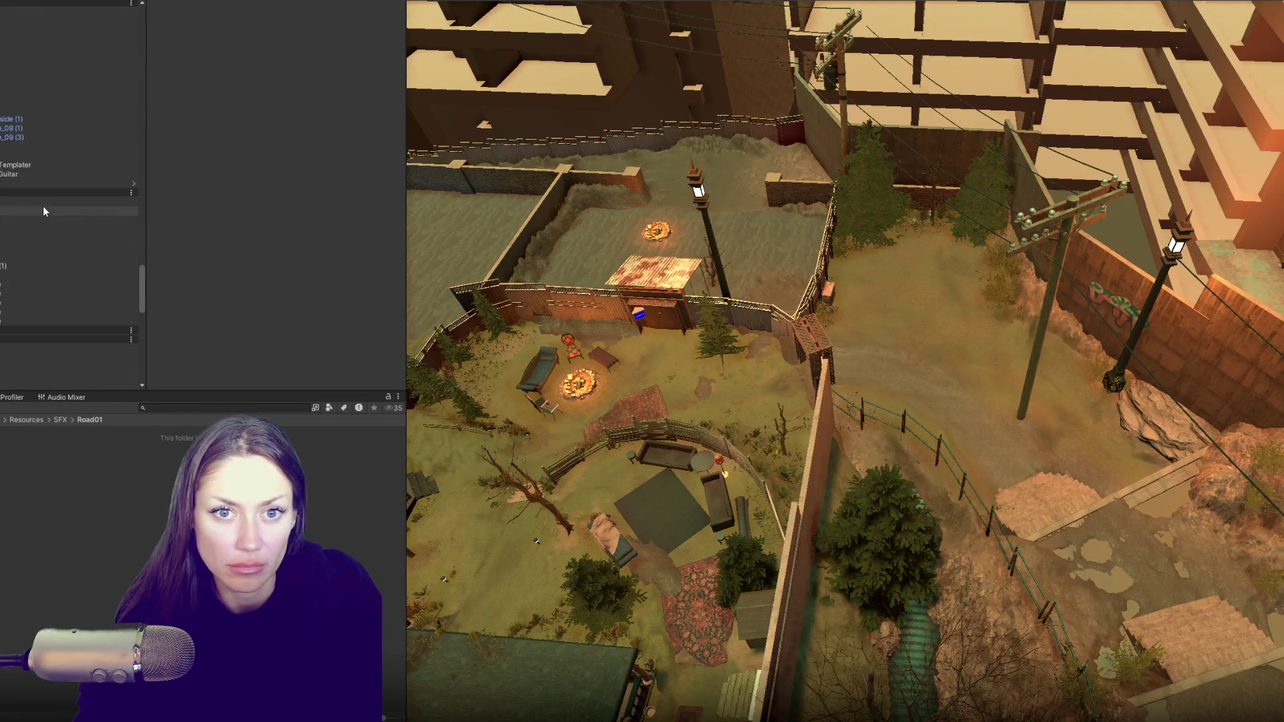
scroll(43, 192, down, 5)
click(9, 250)
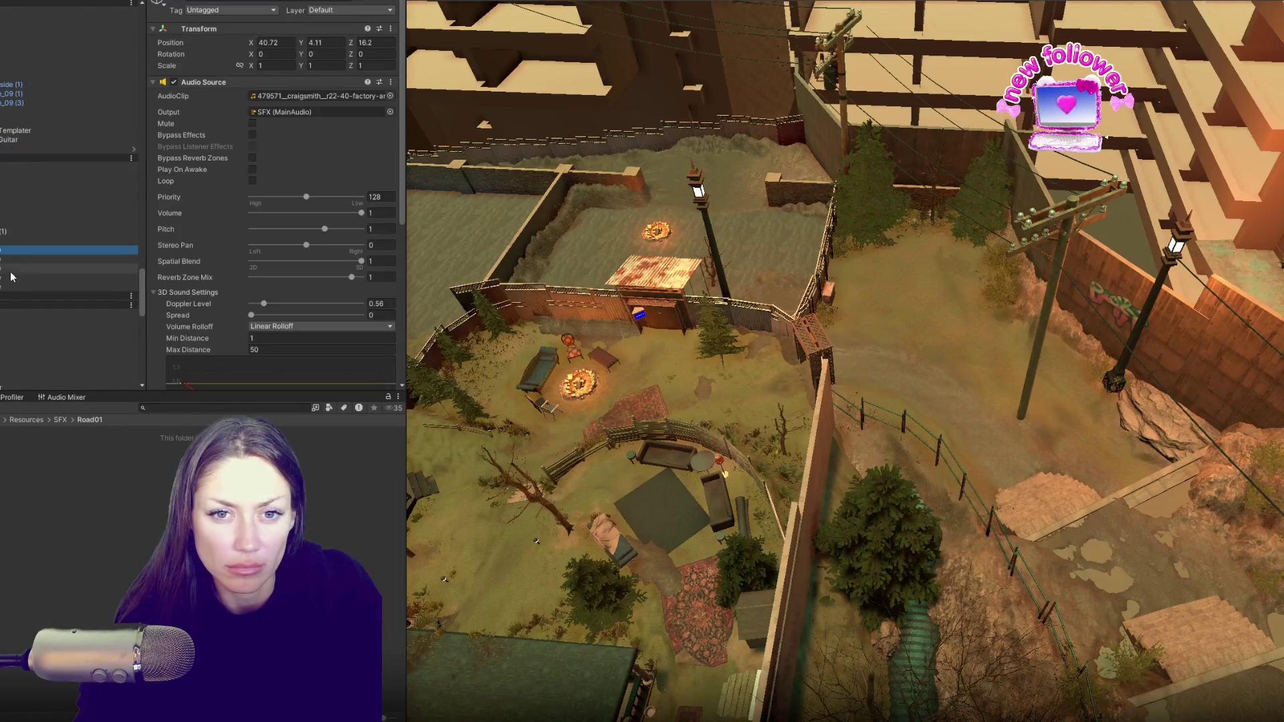
shift+click(10, 292)
drag(10, 292, 107, 550)
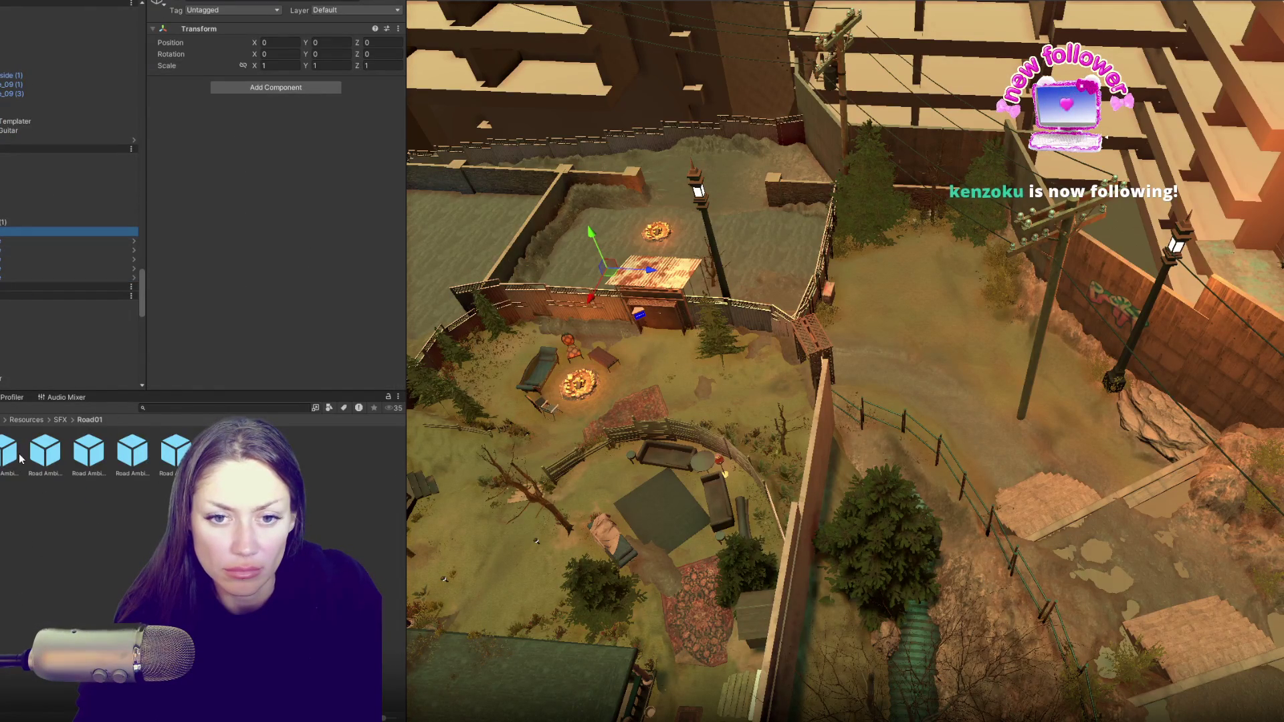
click(45, 453)
- Delete the selected object group from the scene
scroll(193, 314, down, 10)
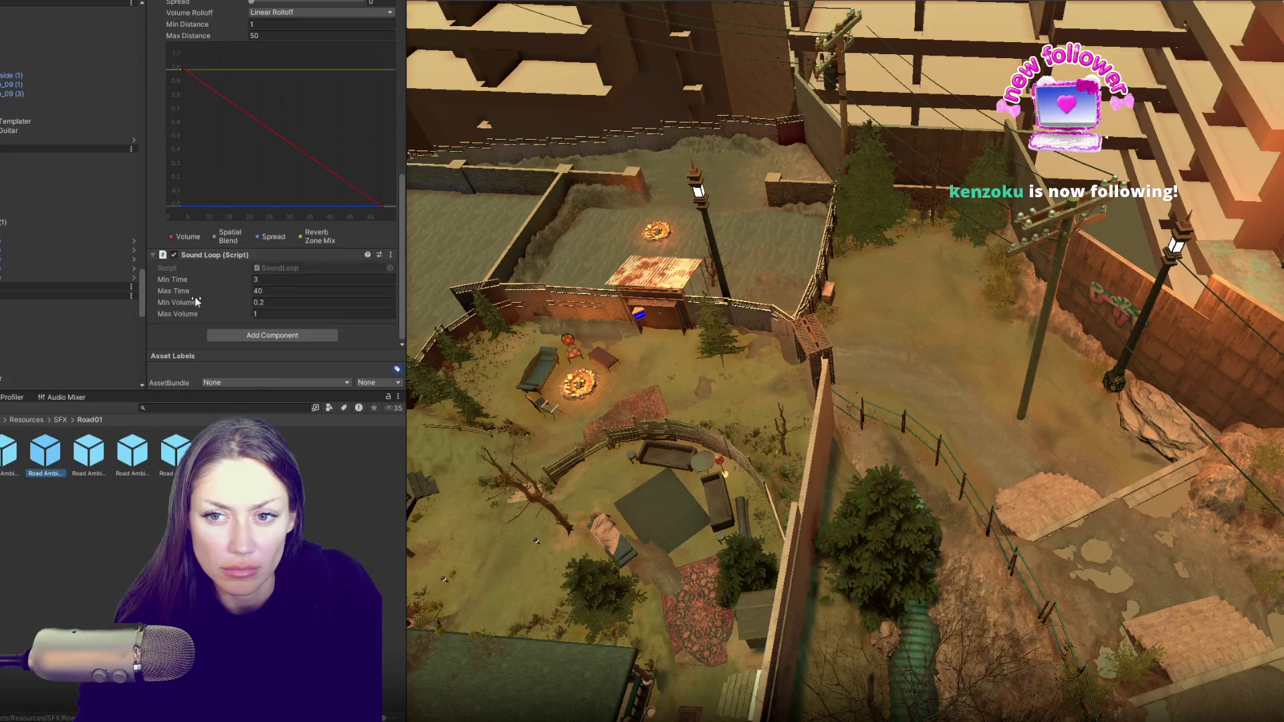
click(67, 231)
key(Delete)
- Set the Road Ambience 1 prefab's Sound Loop Min Time to 4 and Max Time to 30
click(47, 469)
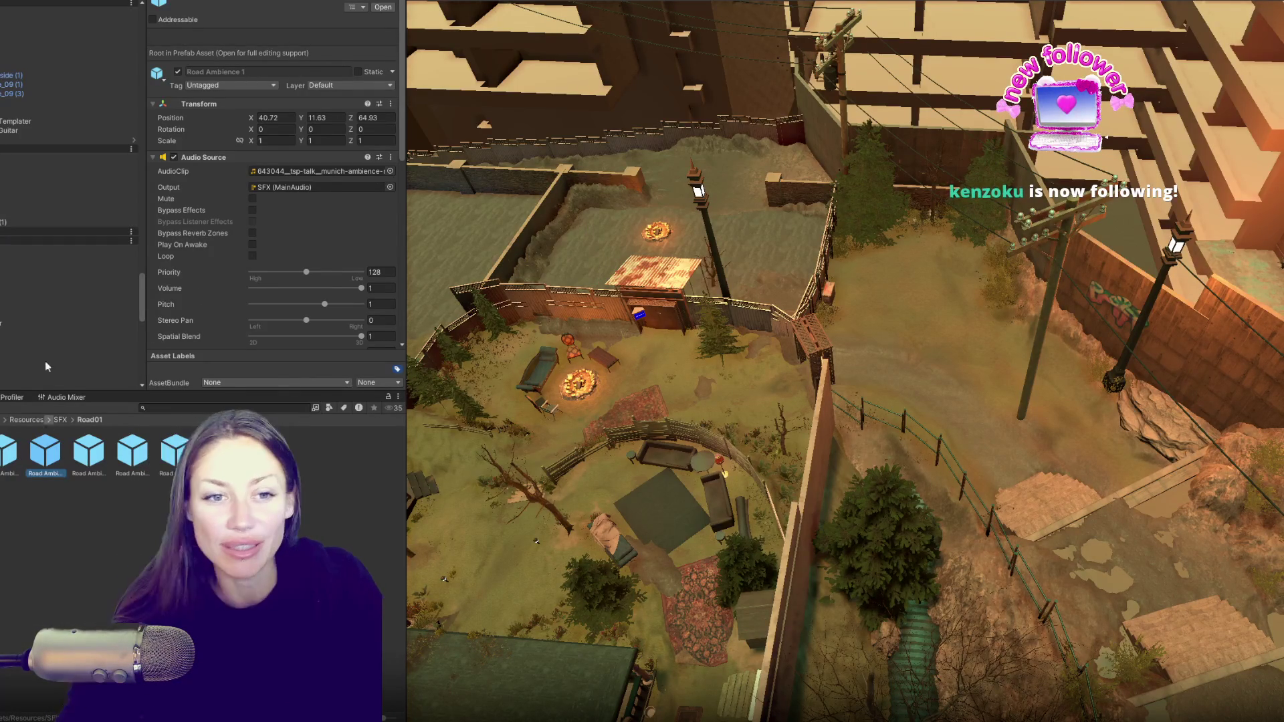
scroll(312, 249, down, 2)
scroll(313, 250, down, 10)
click(283, 291)
click(287, 279)
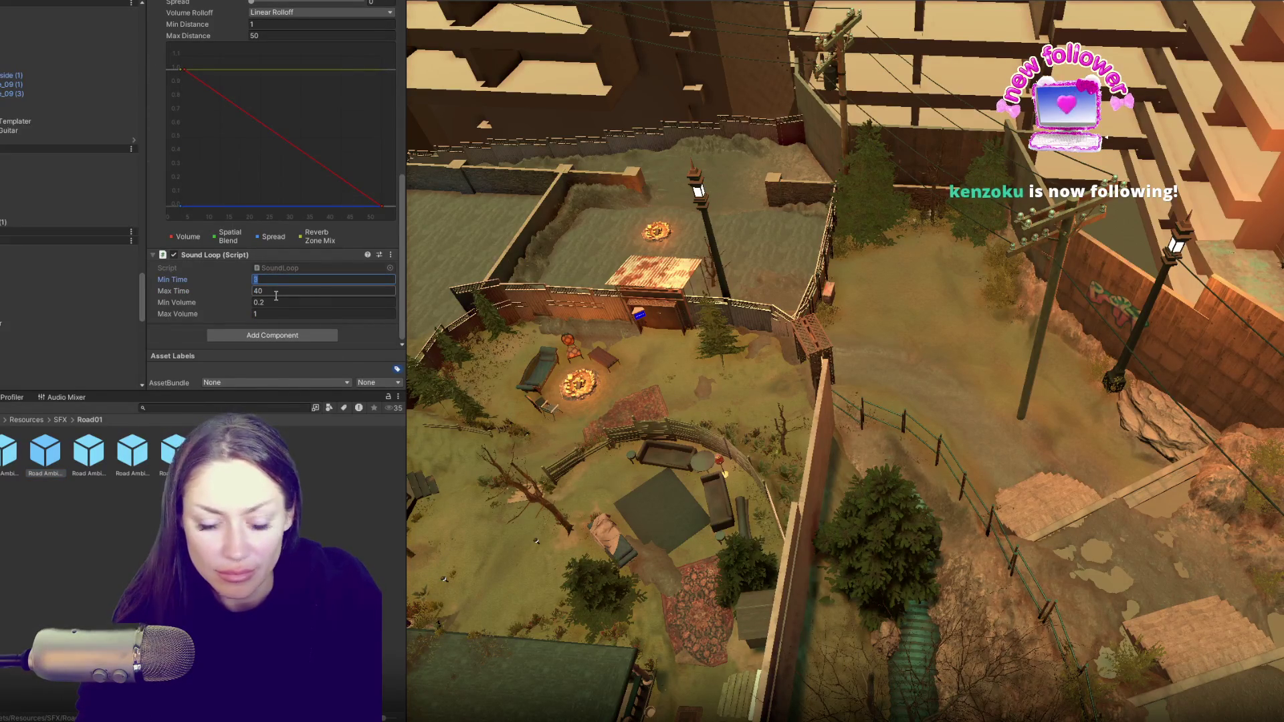
click(269, 293)
text(30)
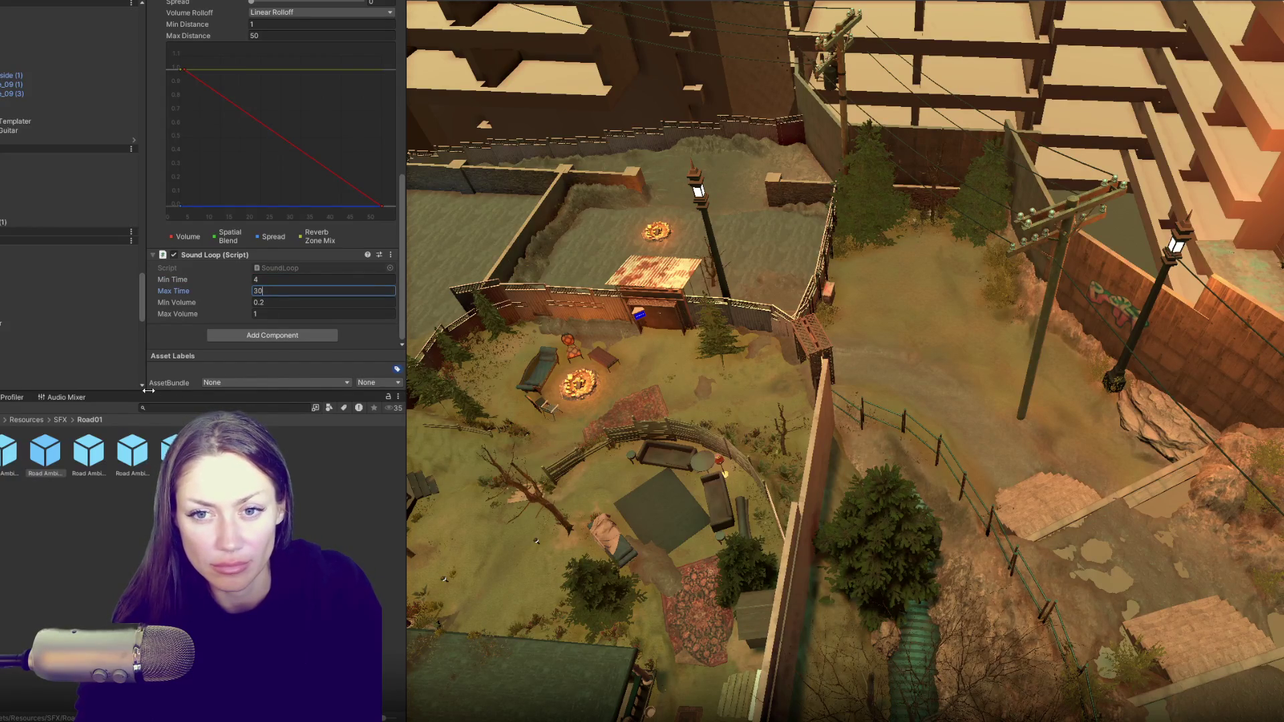
click(81, 456)
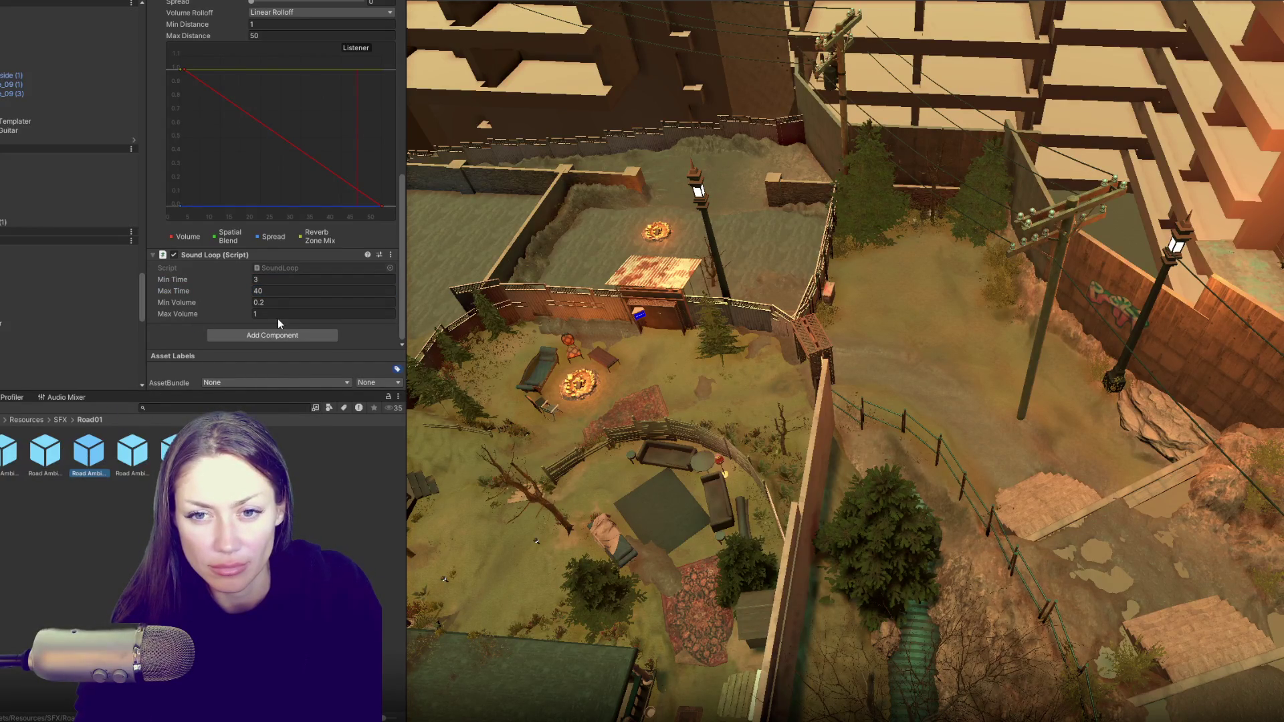
click(38, 457)
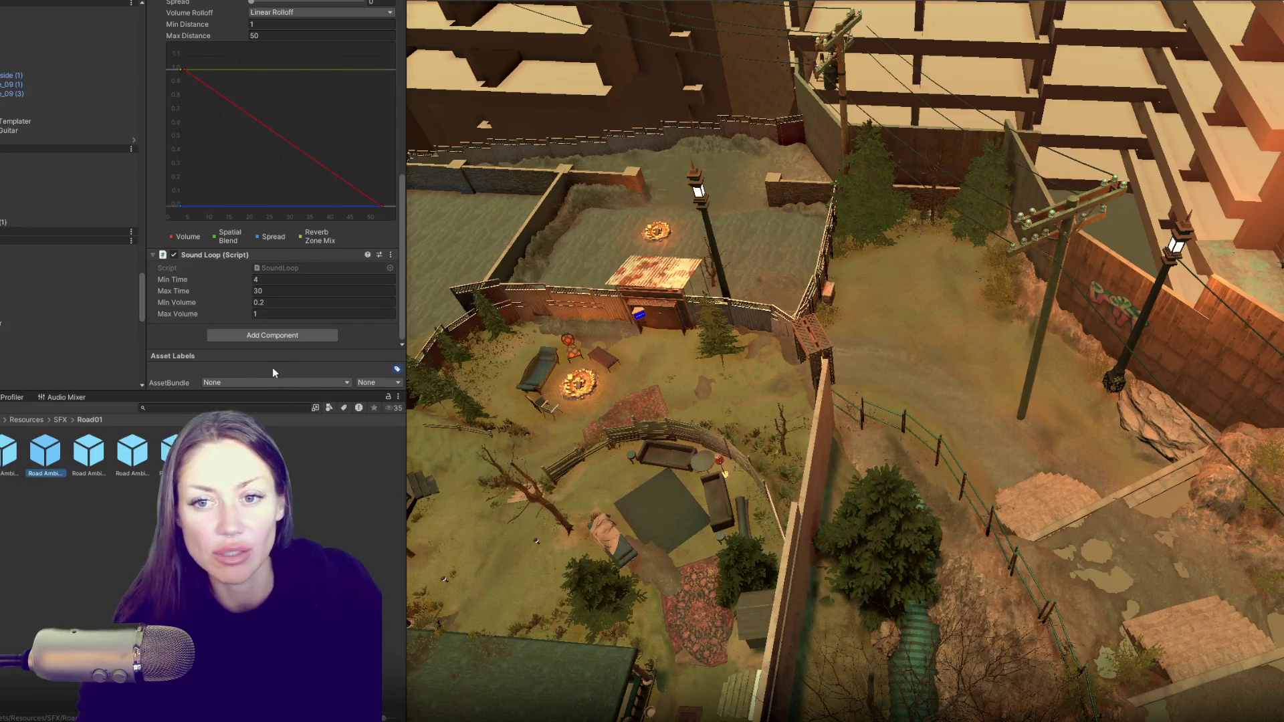
scroll(28, 201, down, 5)
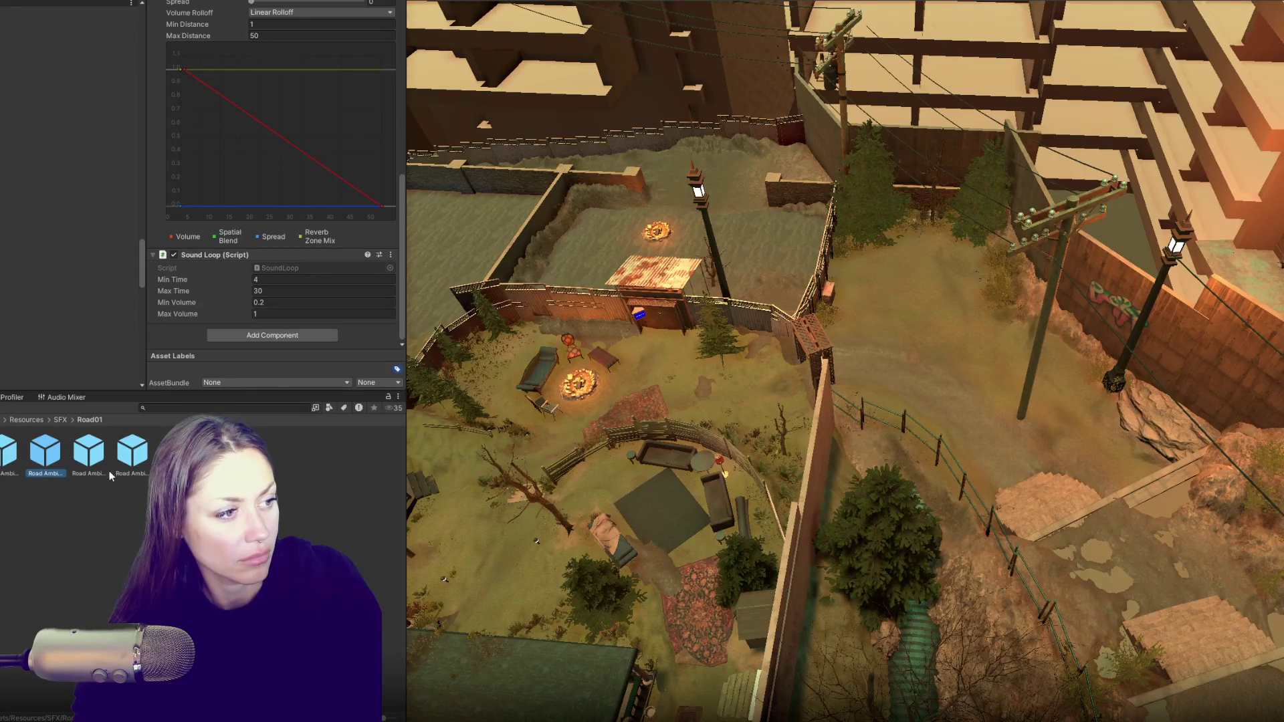
key(Escape)
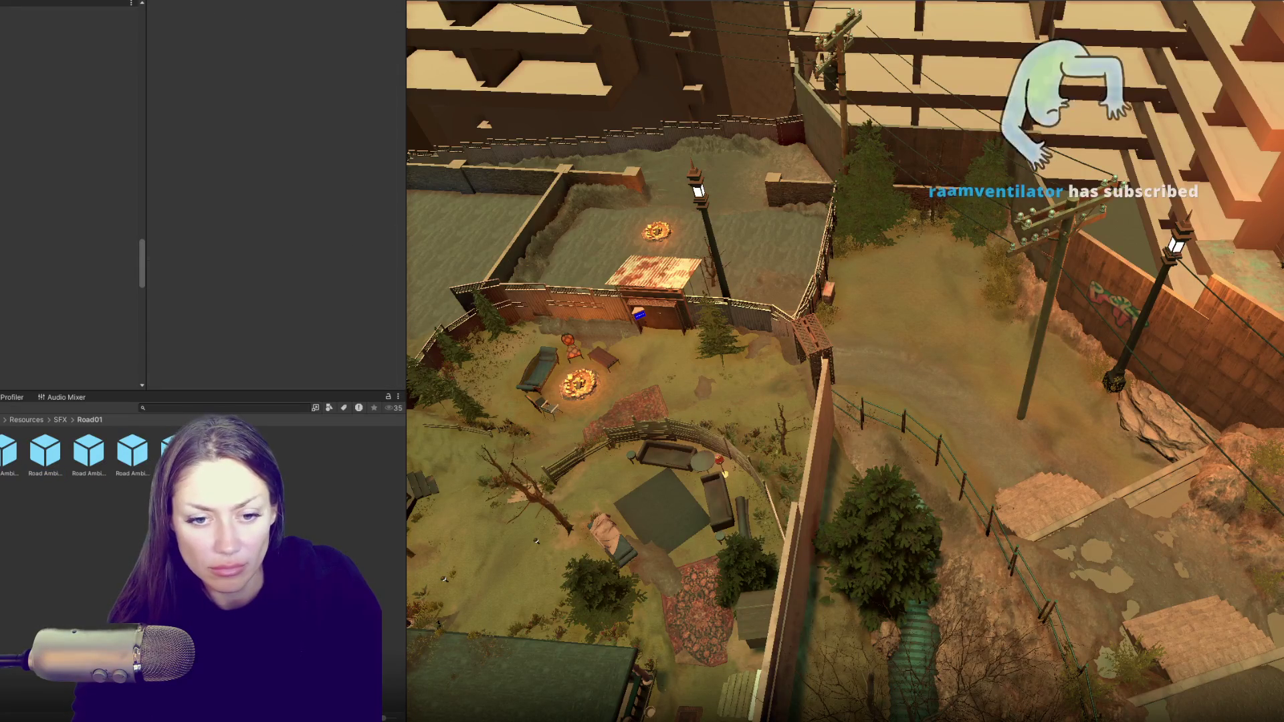
- Open Main.unity from the 6-Scenes folder
click(25, 419)
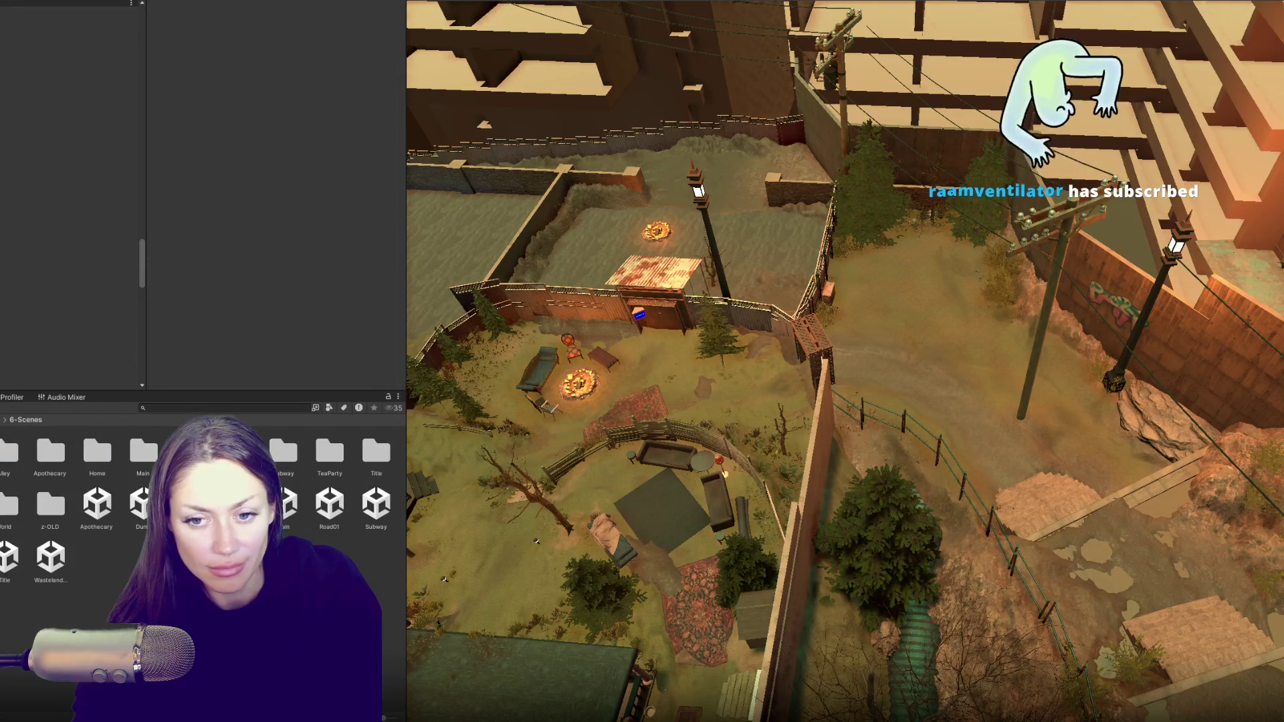
click(287, 505)
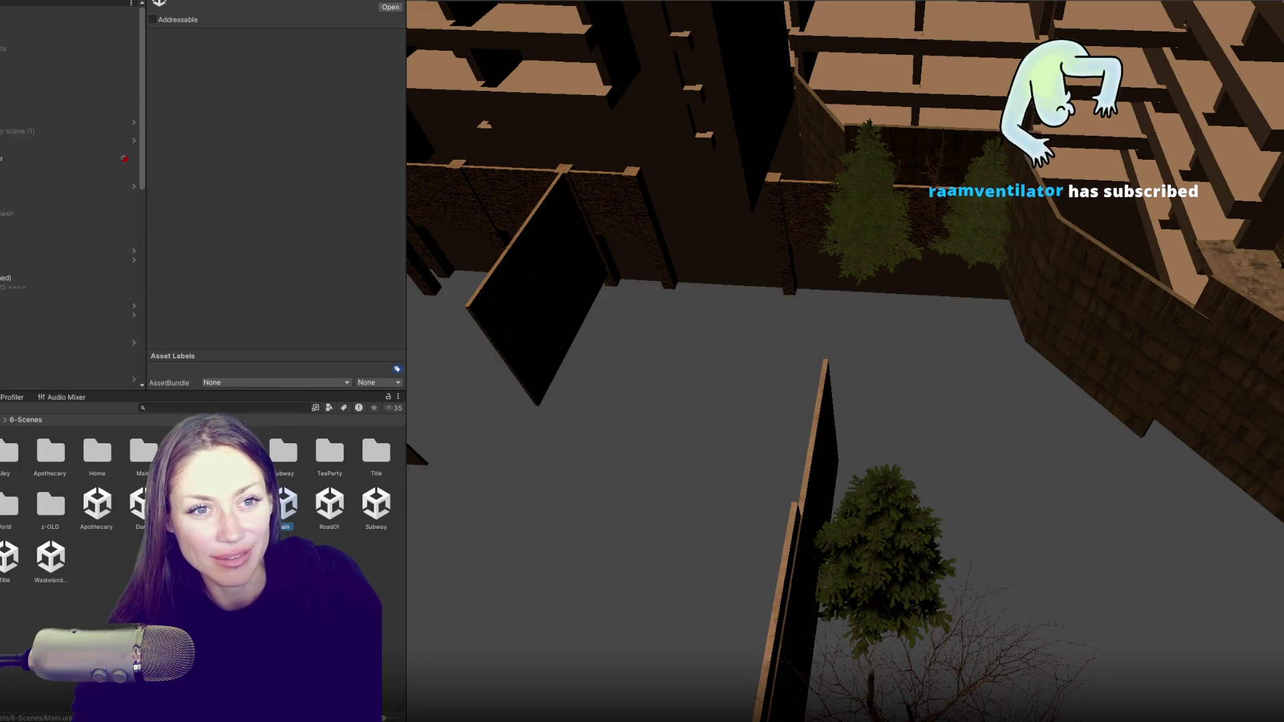
- Browse the top objects in the Main scene's Hierarchy
scroll(562, 370, down, 5)
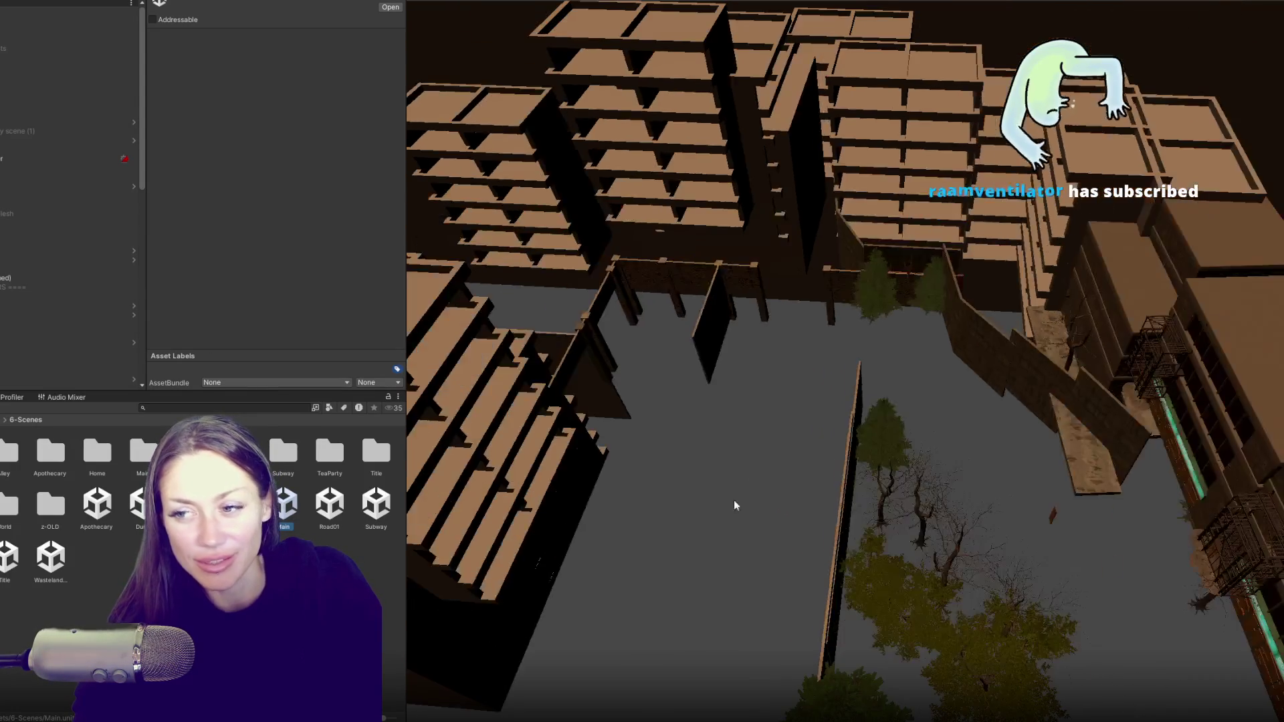
scroll(736, 504, up, 10)
scroll(867, 213, down, 5)
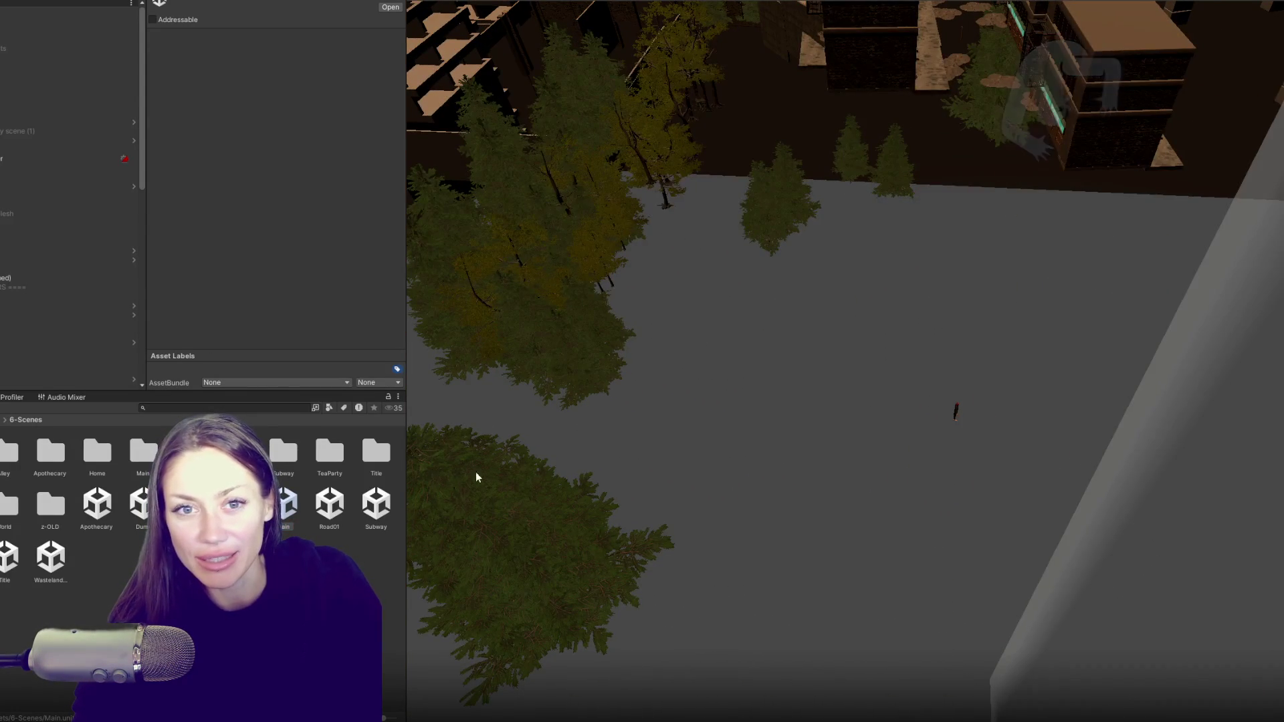
click(67, 12)
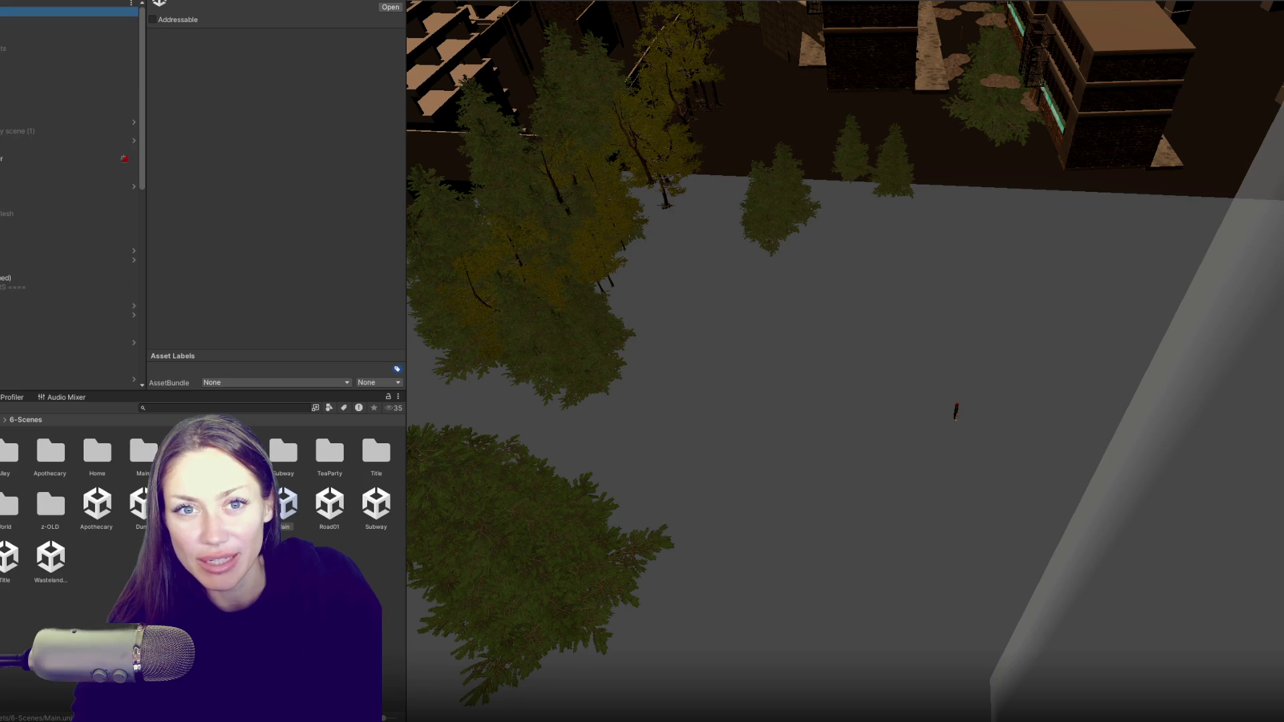
key(Down)
drag(20, 2, 26, 11)
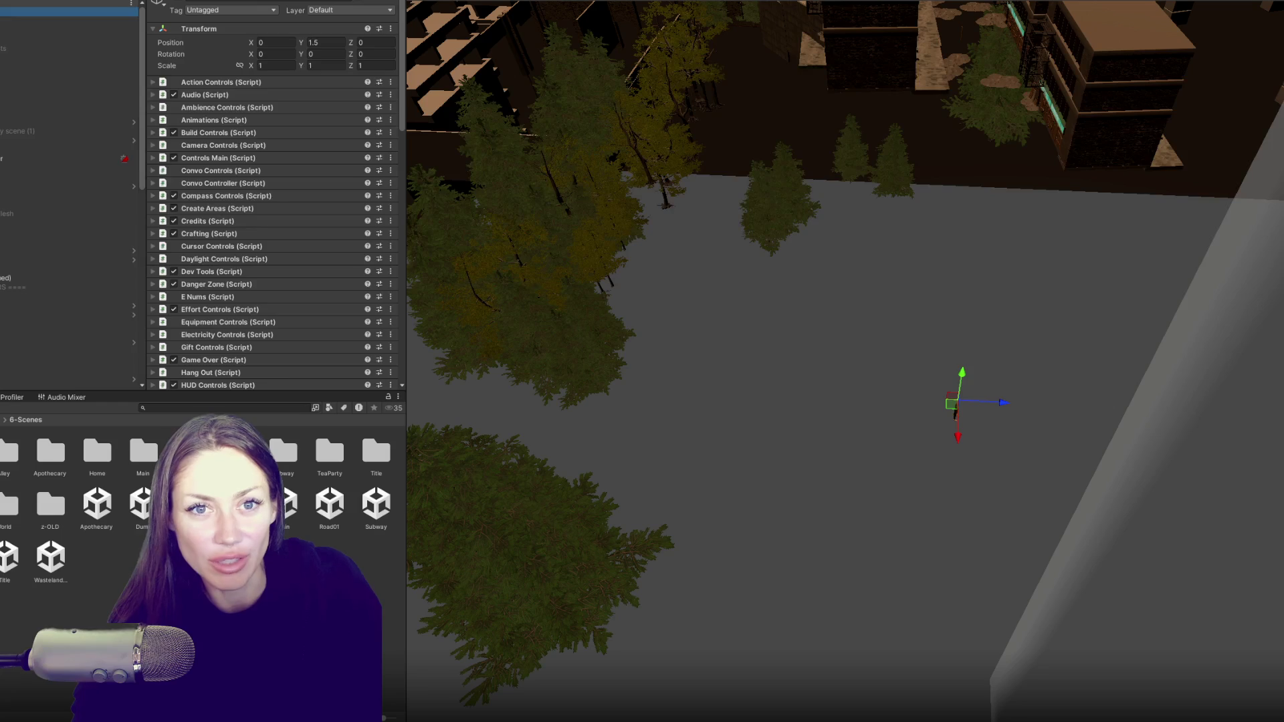
- Add Home.unity via Open Scene Additive and frame the navmesh surface object
right_click(294, 508)
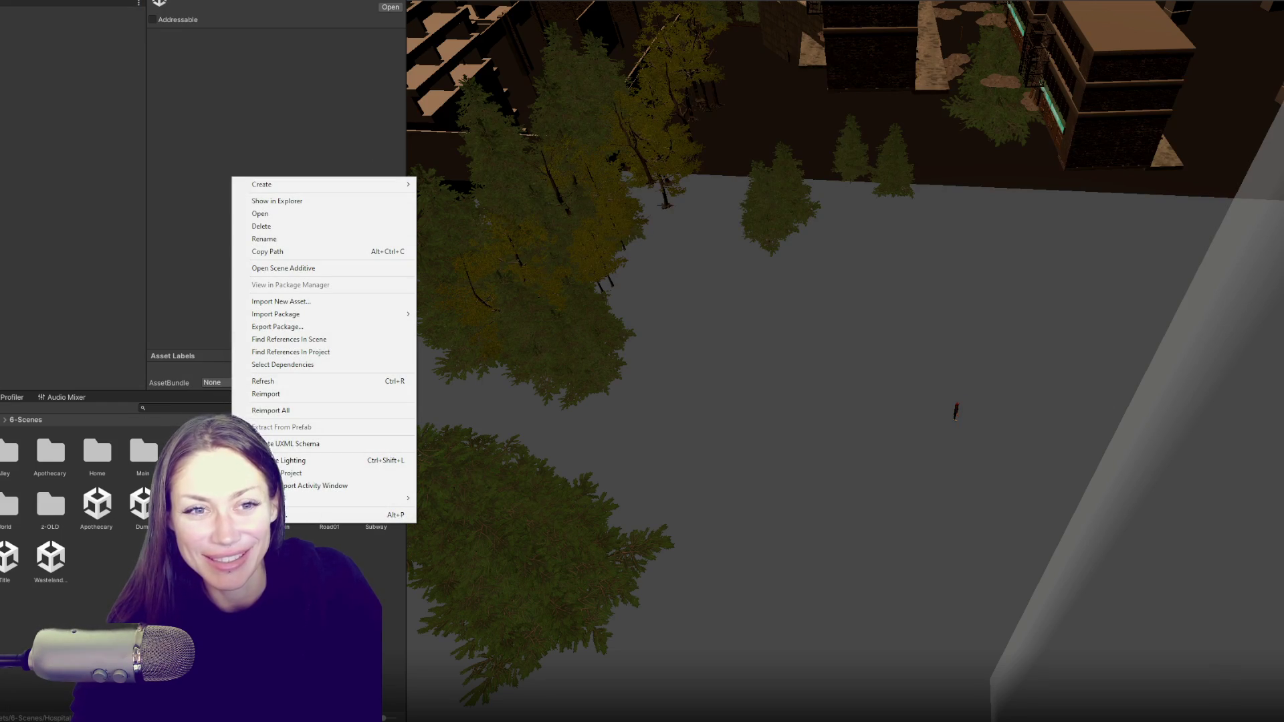
right_click(215, 508)
click(215, 601)
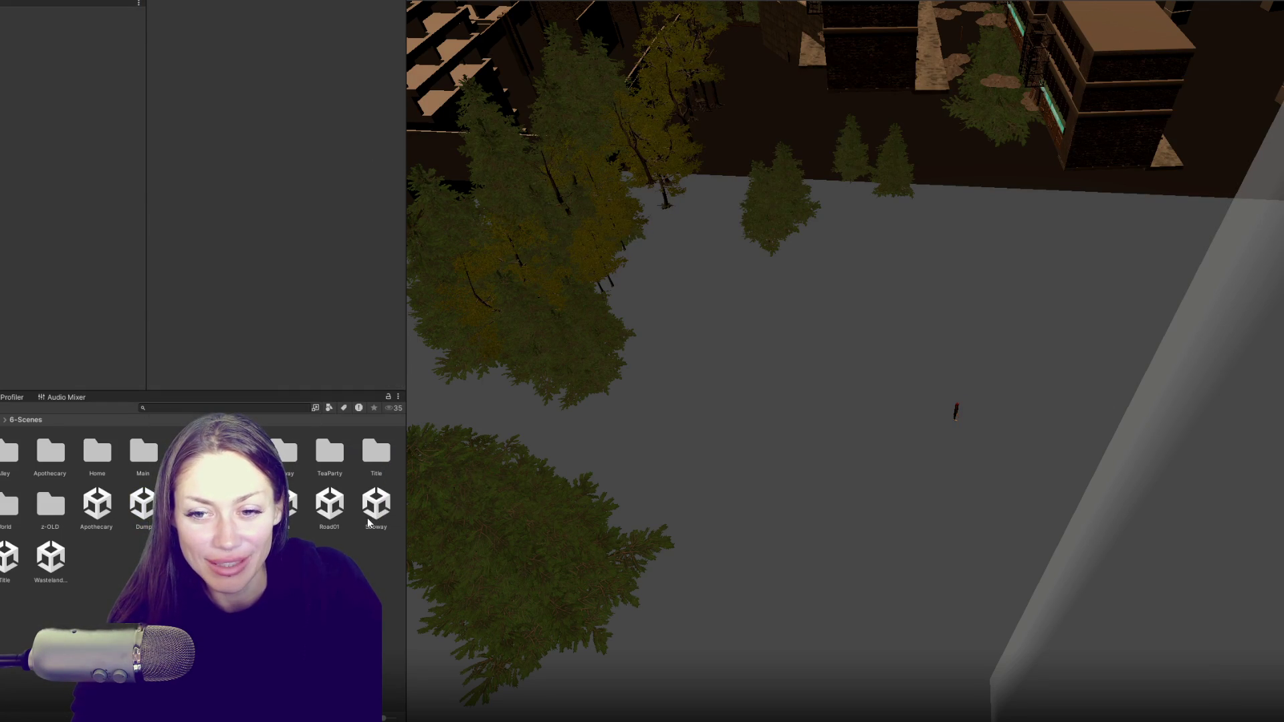
right_click(205, 505)
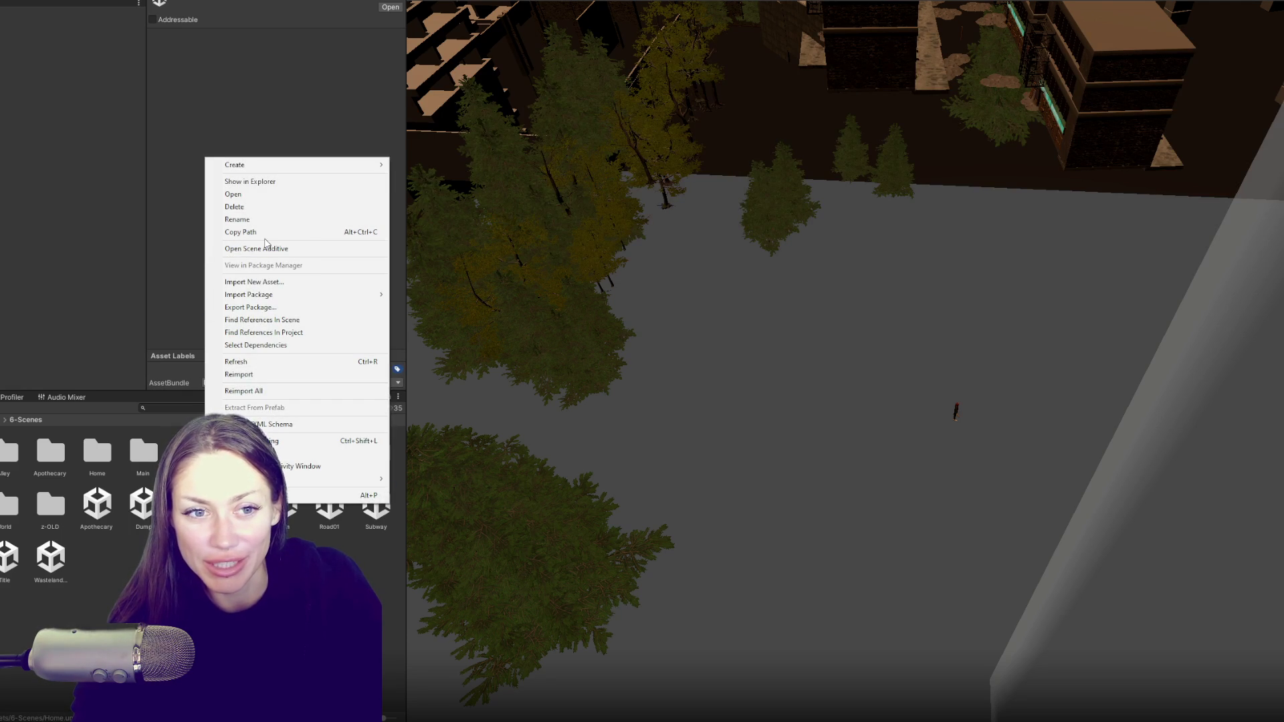
click(270, 249)
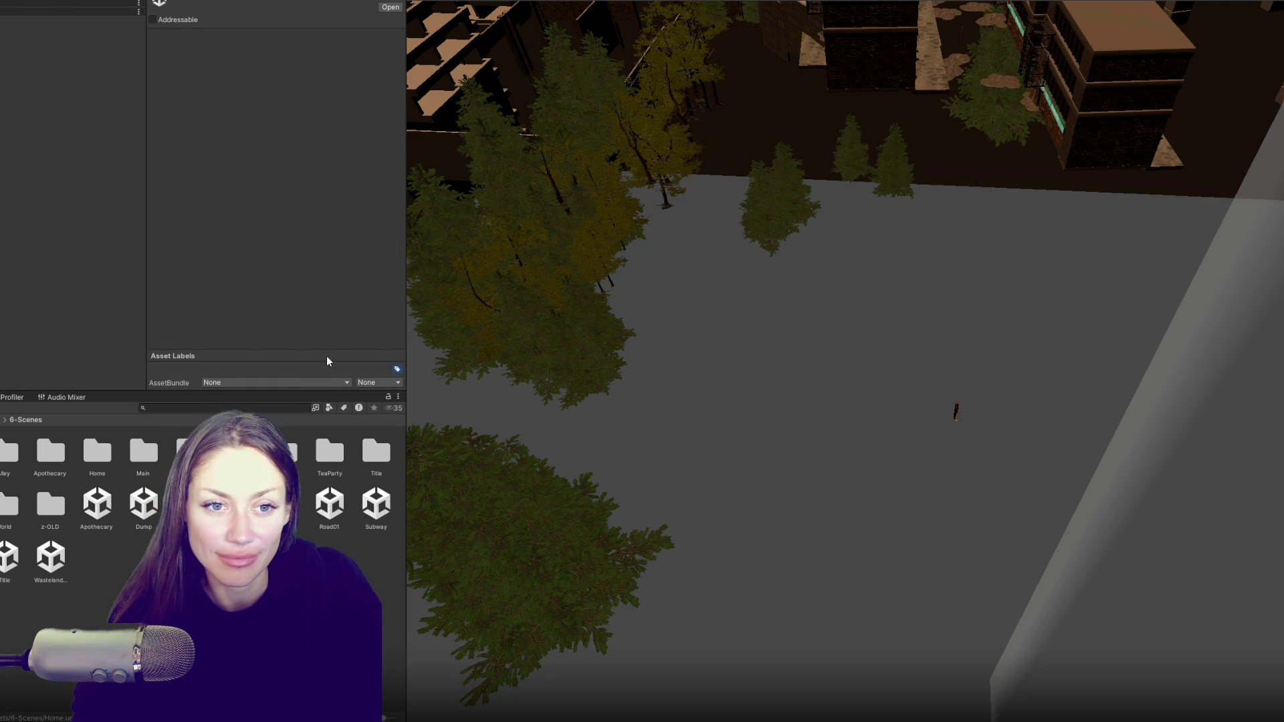
double_click(33, 30)
- Hide the Stuff and Stuff - ON FIRE groups in the yard
scroll(998, 511, up, 3)
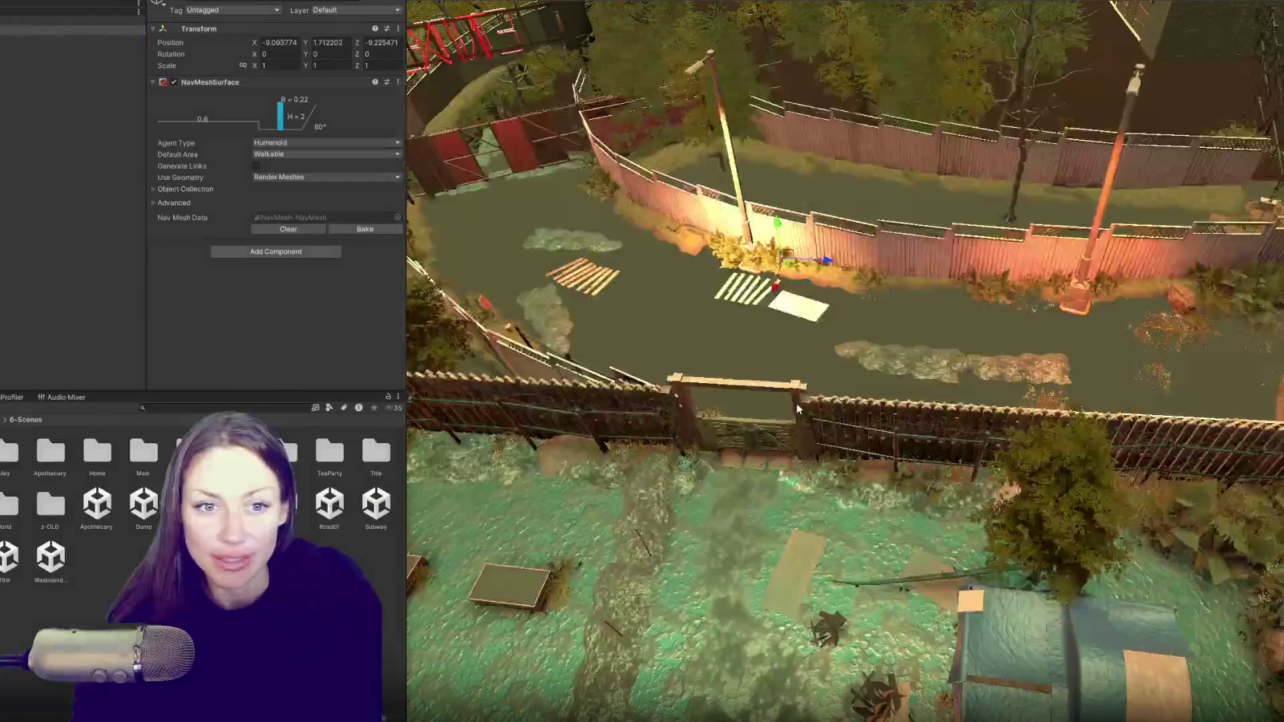
drag(804, 427, 795, 339)
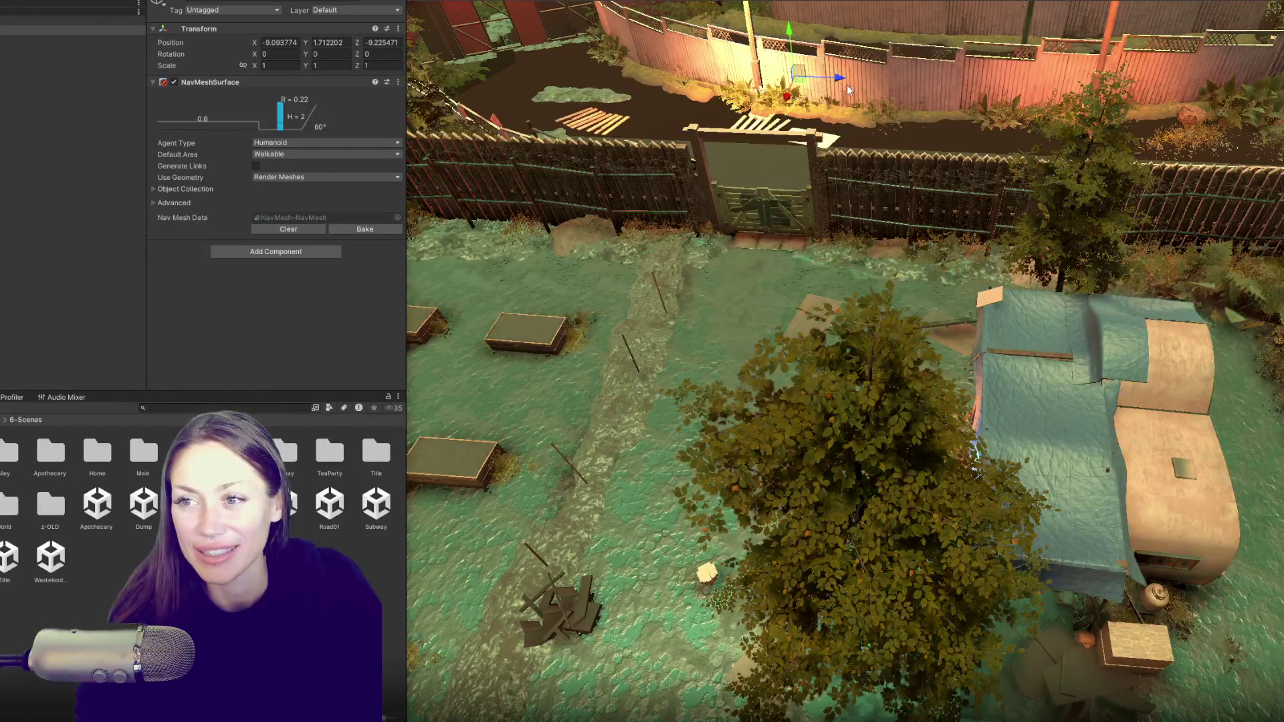
click(769, 199)
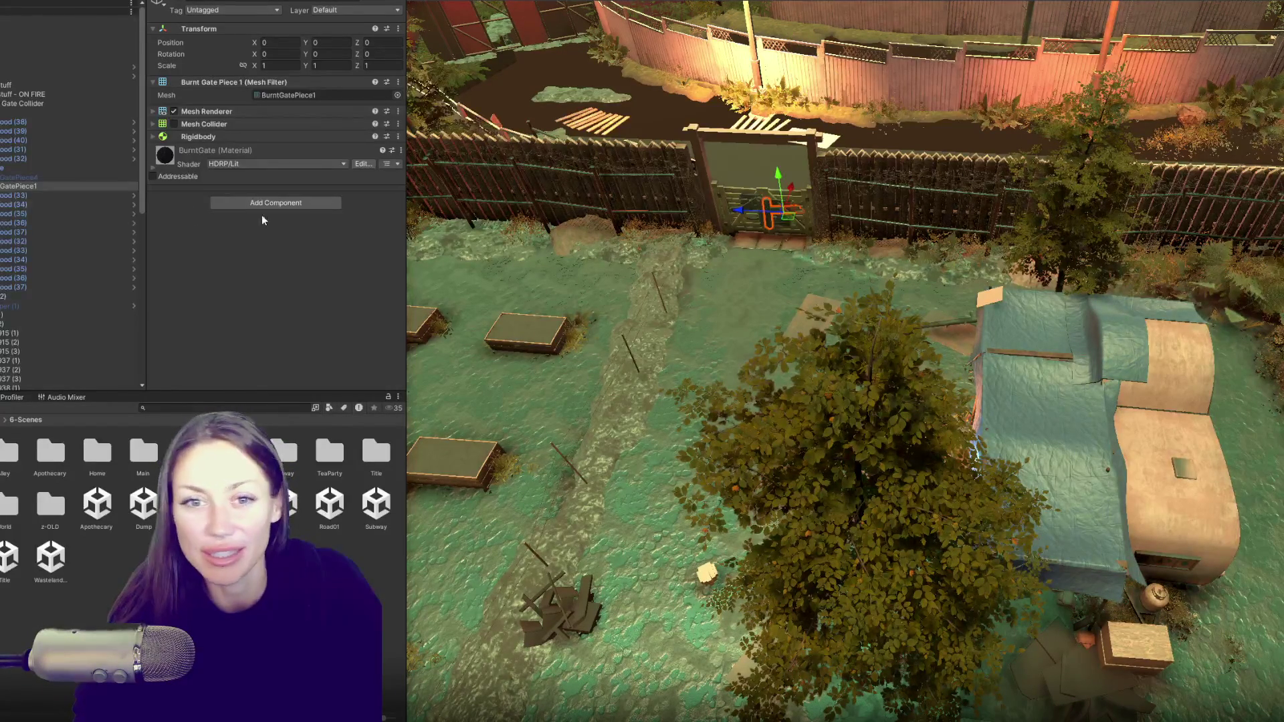
key(Left)
key(Left)
key(Left)
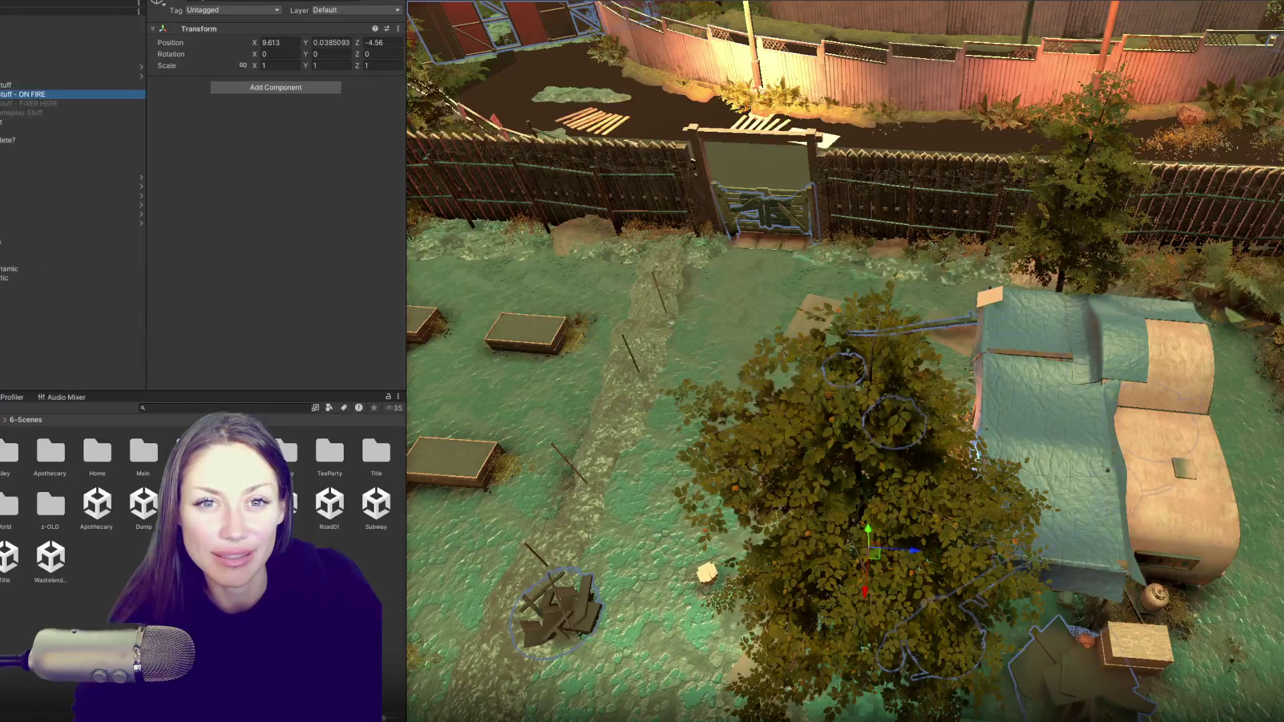
ctrl+click(101, 84)
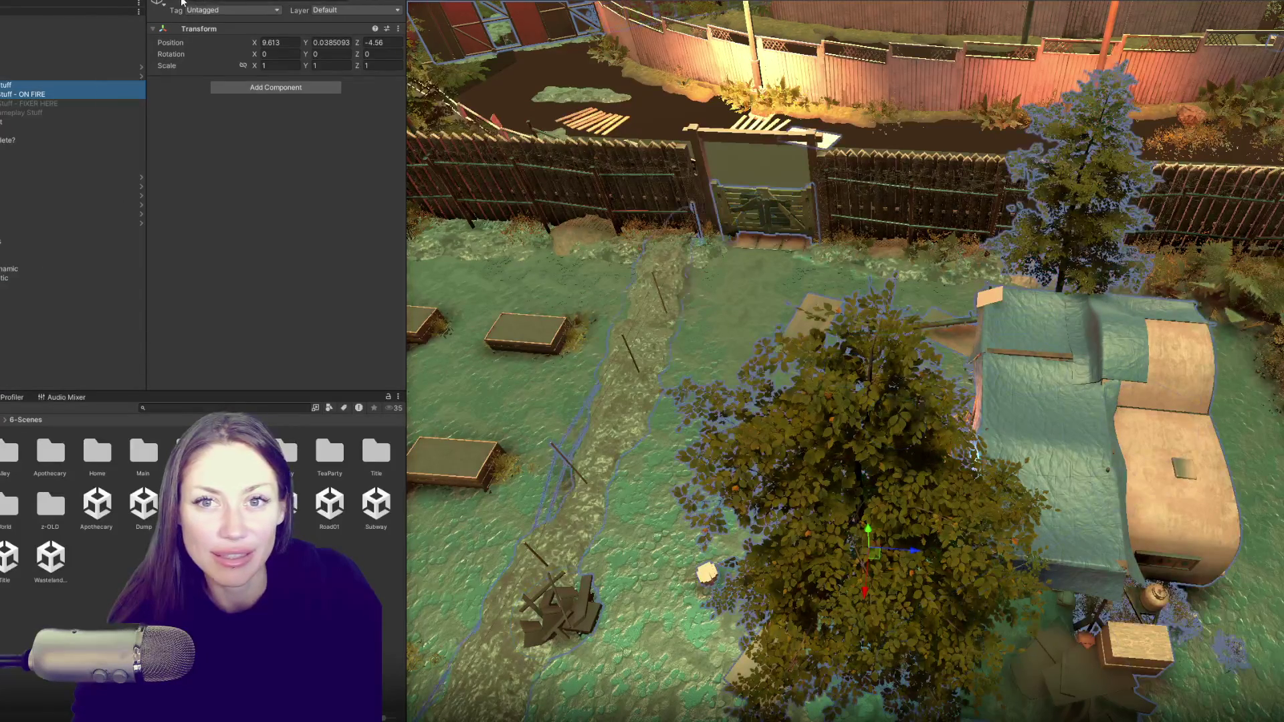
click(181, 2)
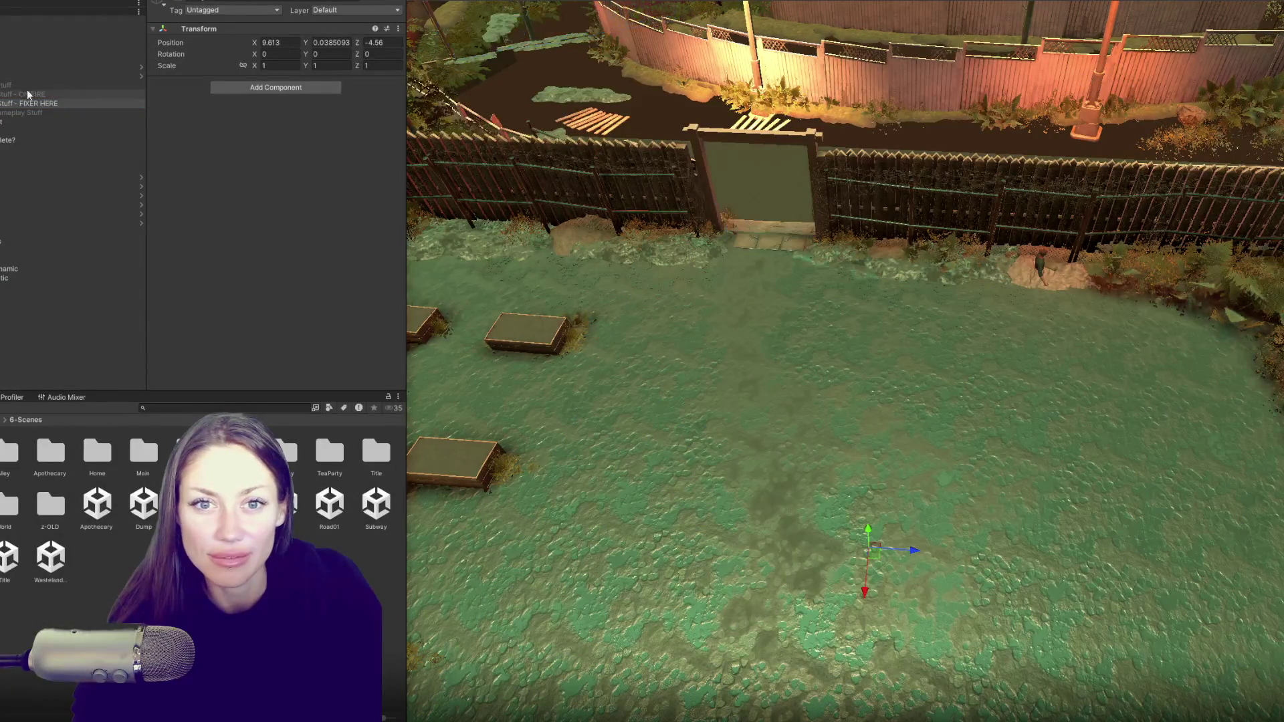
- Select the Gameplay Stuff group, briefly expanding and collapsing its children
click(26, 112)
click(179, 3)
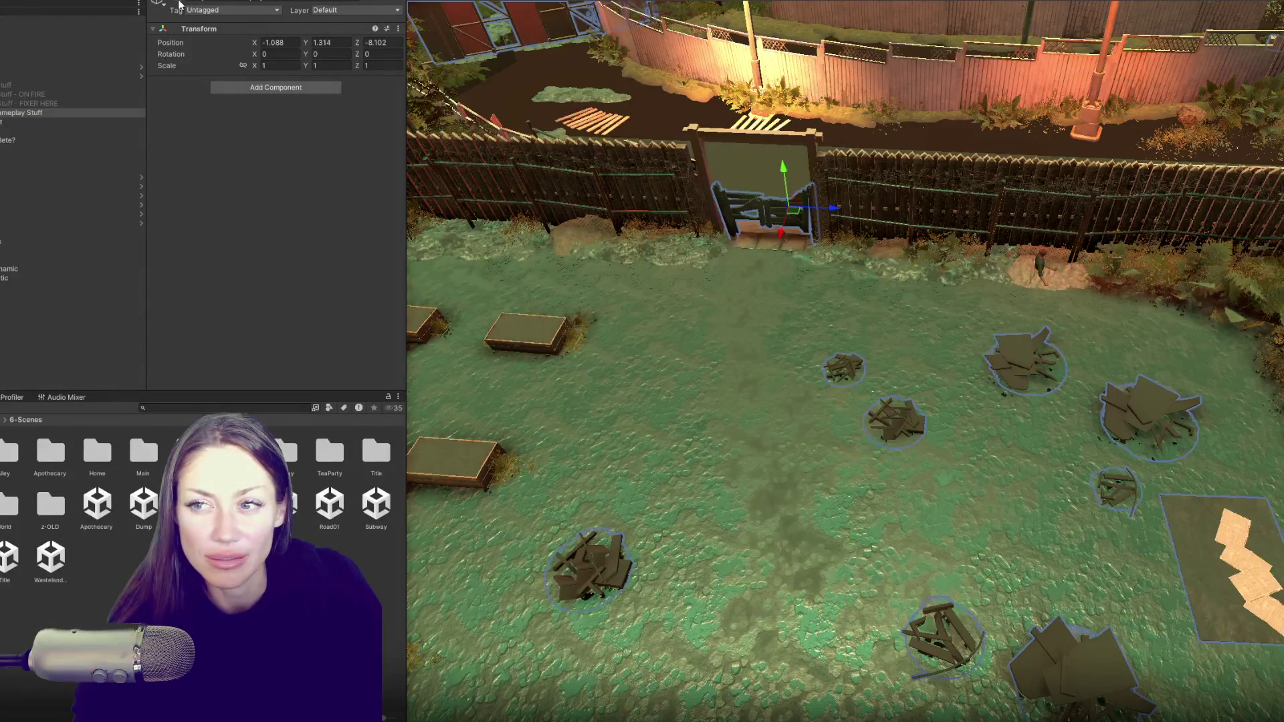
click(13, 112)
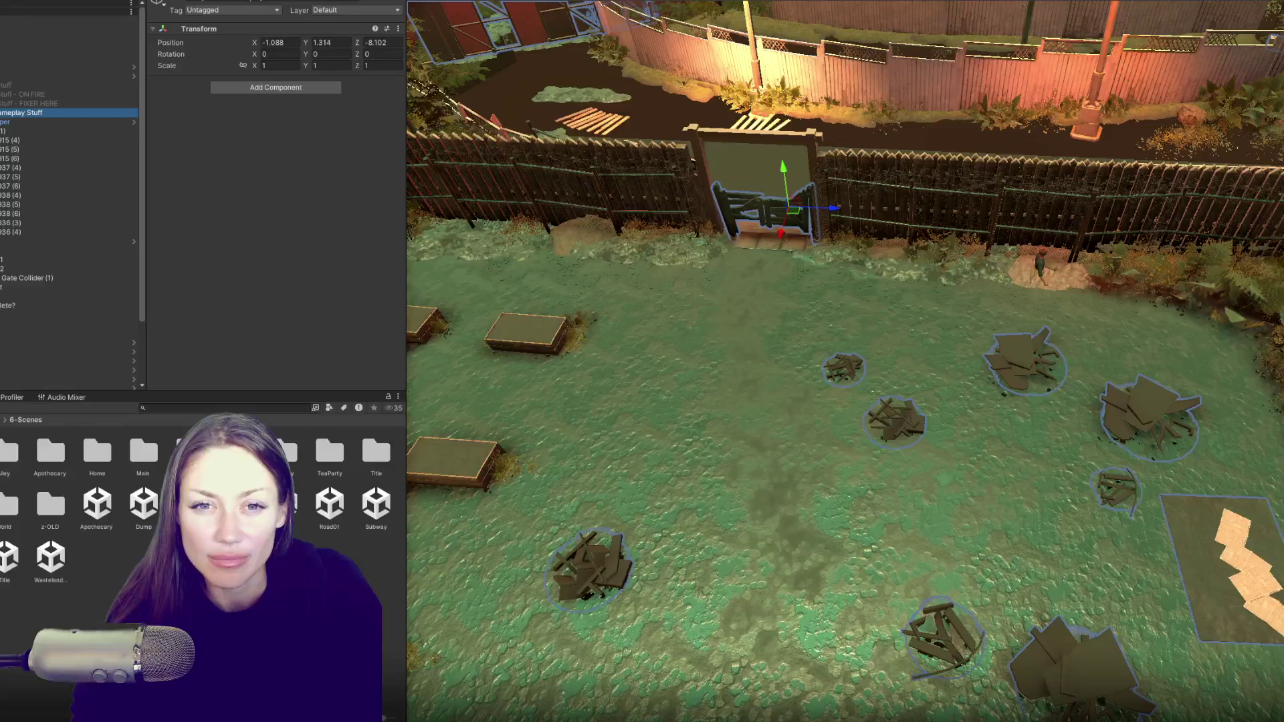
click(4, 112)
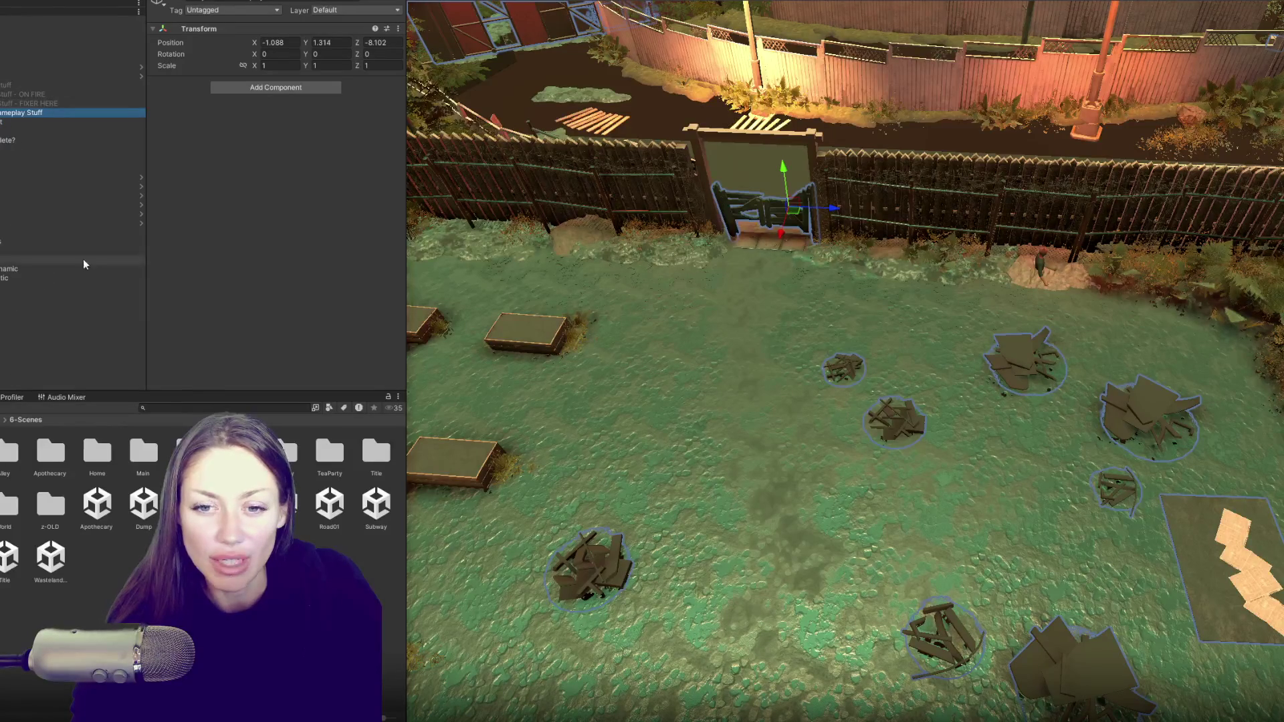
click(200, 405)
- Search the project for 'story con', then inspect a StoryControls script, the gate and Burnt Wood
text(st)
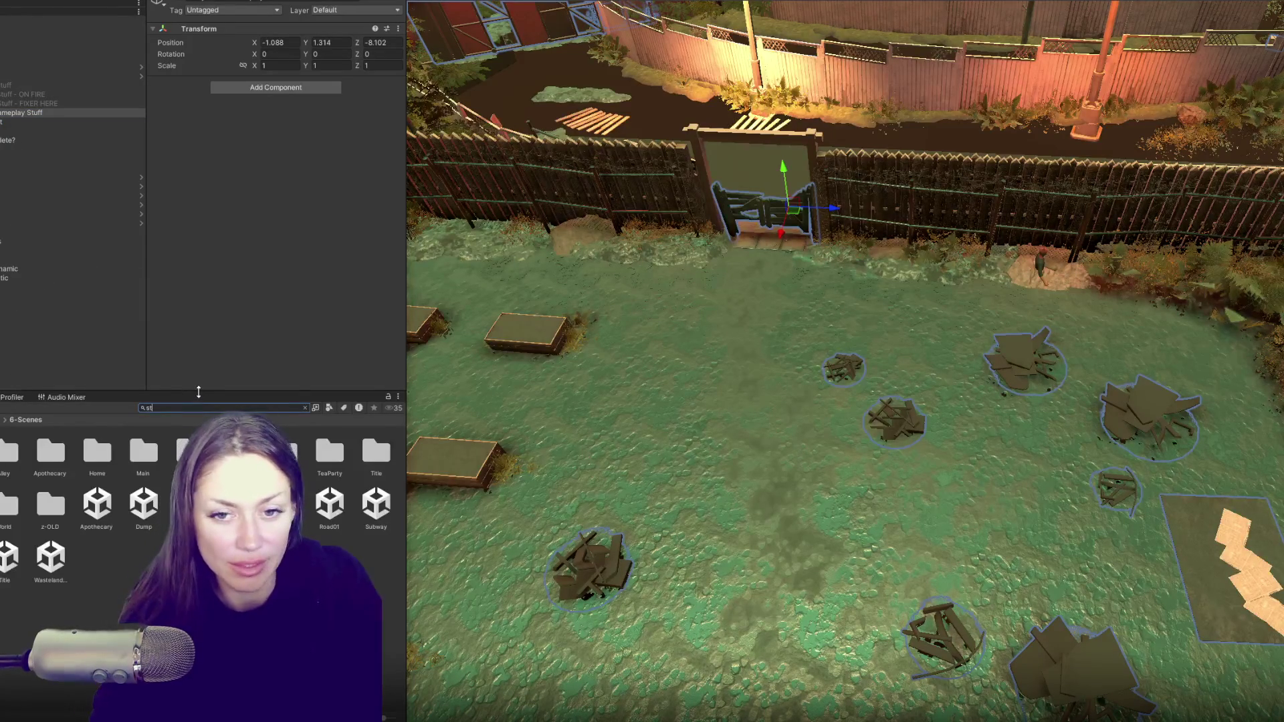
text(ory con)
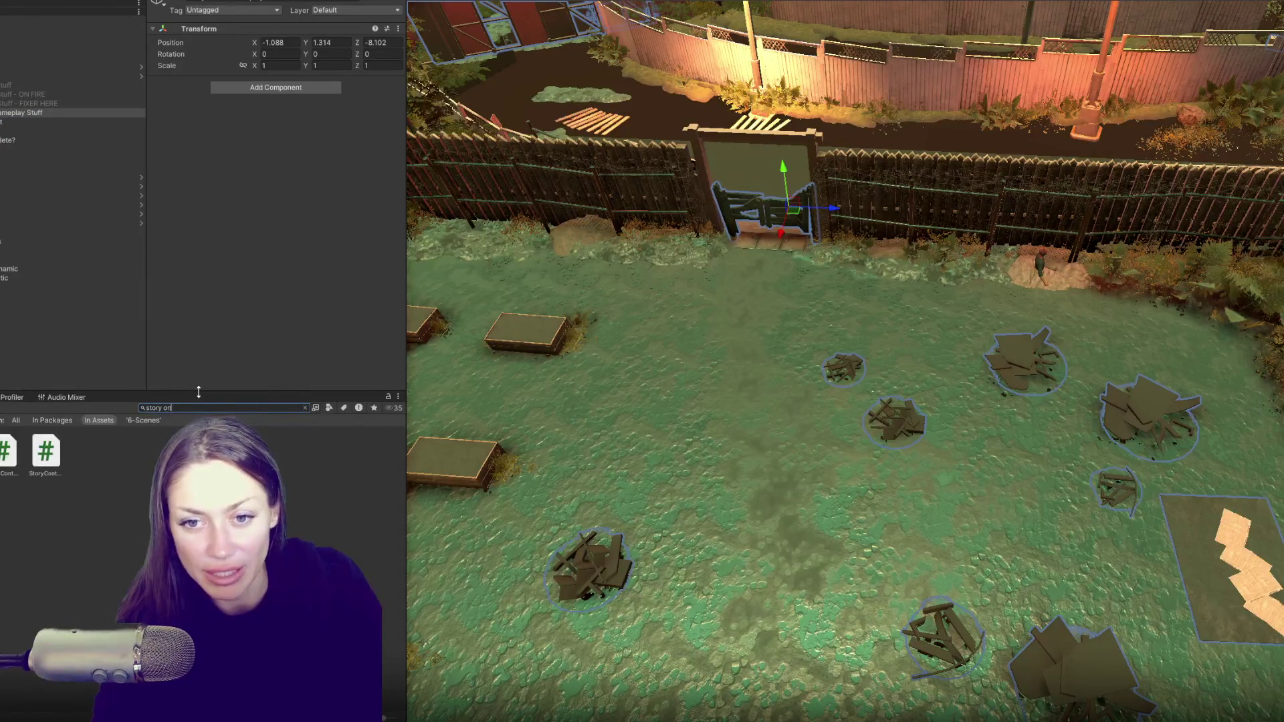
click(27, 458)
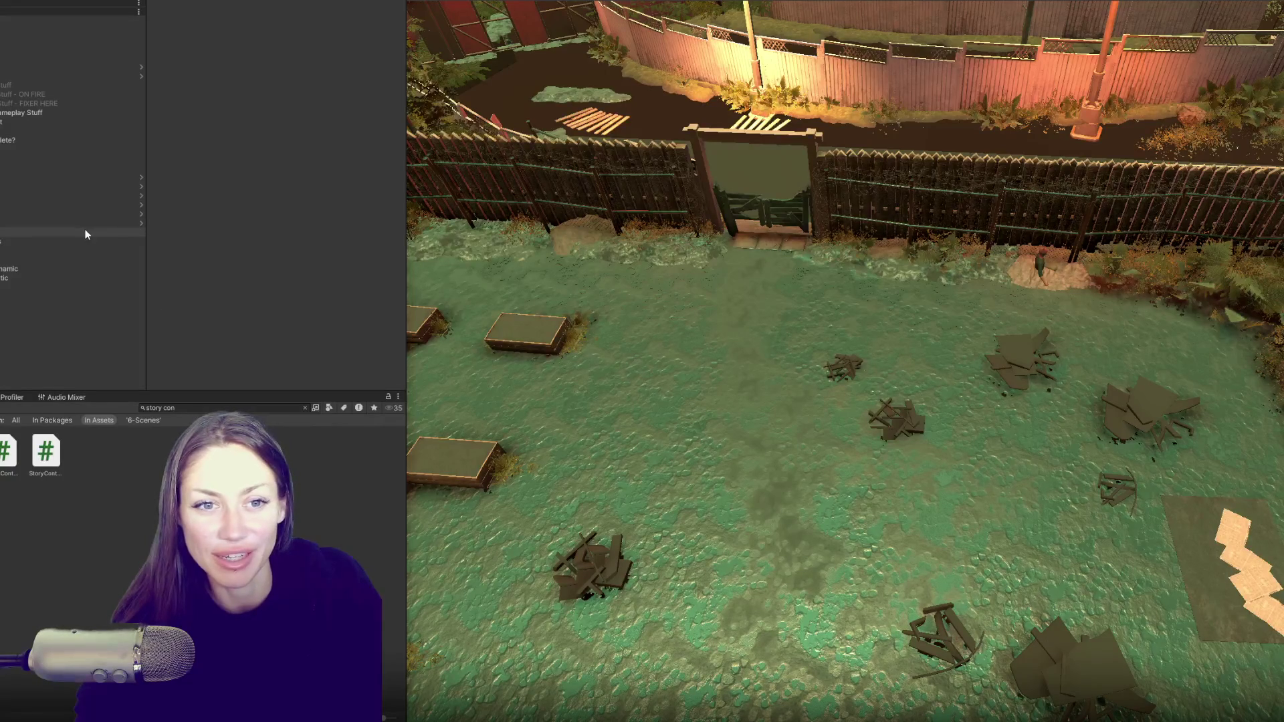
click(769, 183)
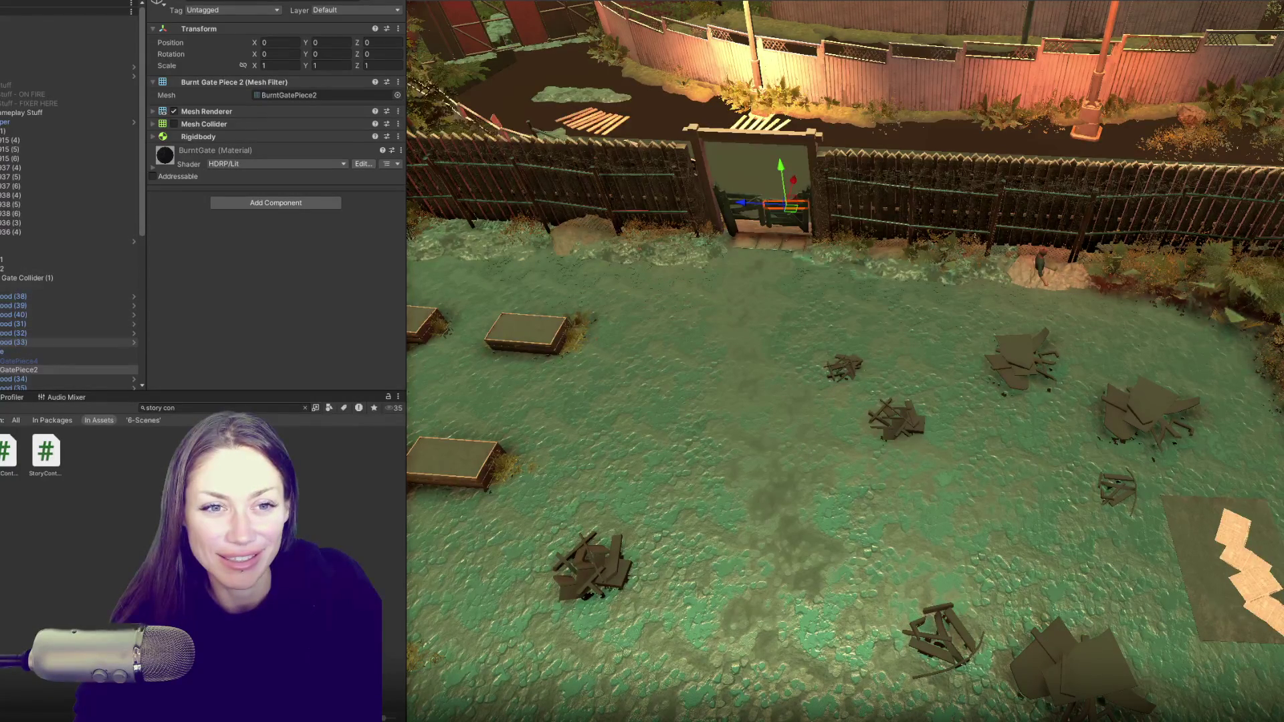
click(67, 296)
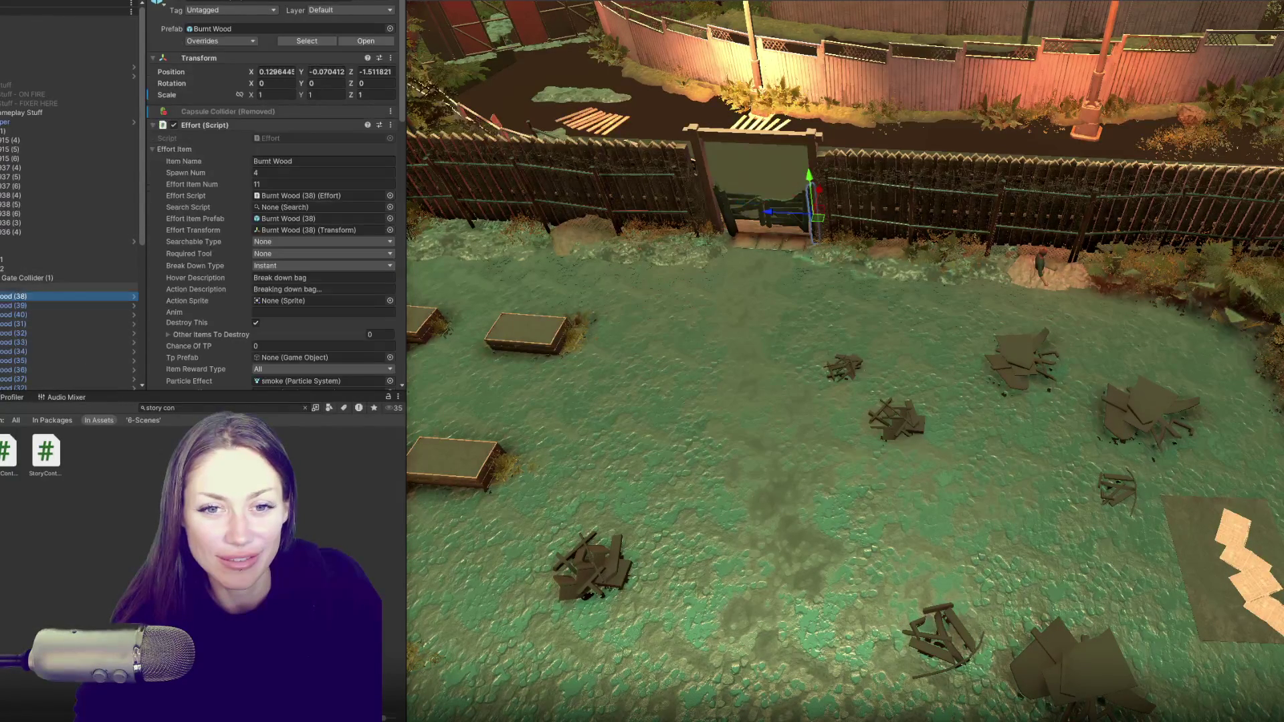
- Check Gate Collider (1)'s 'Remove door' Gate Door interaction, the Planter and NavMeshSurface objects
click(26, 277)
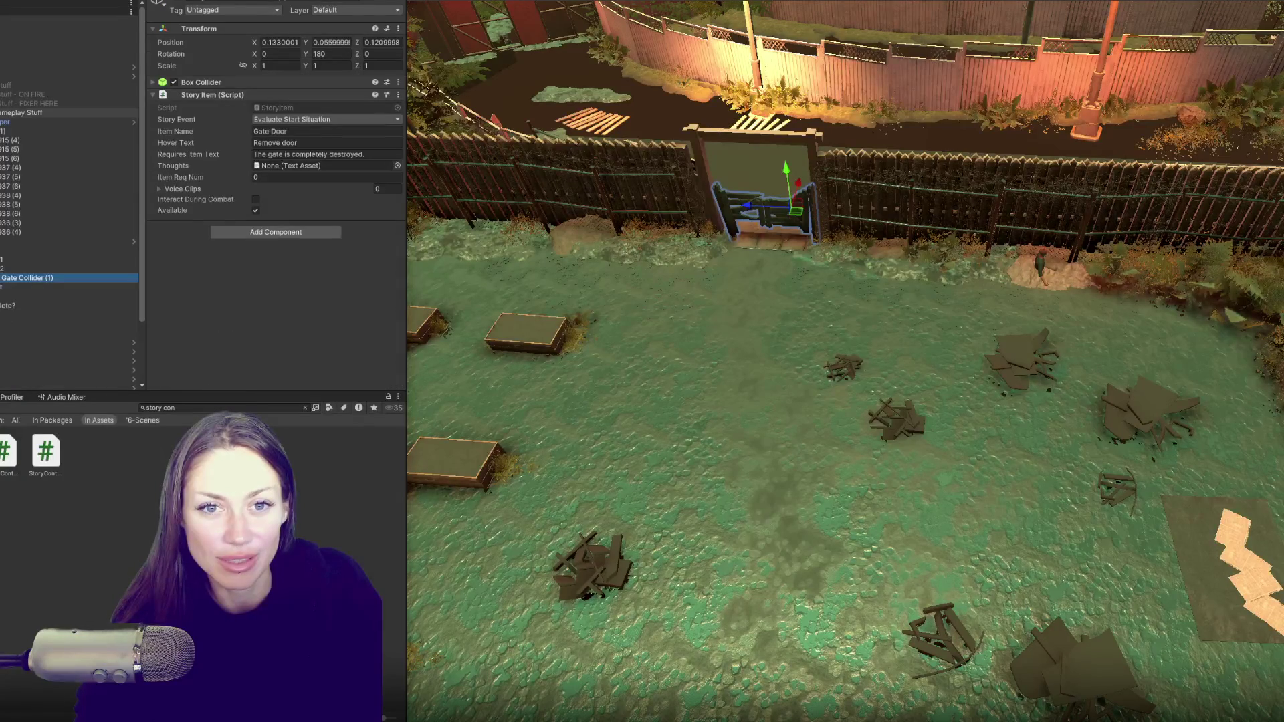
click(133, 122)
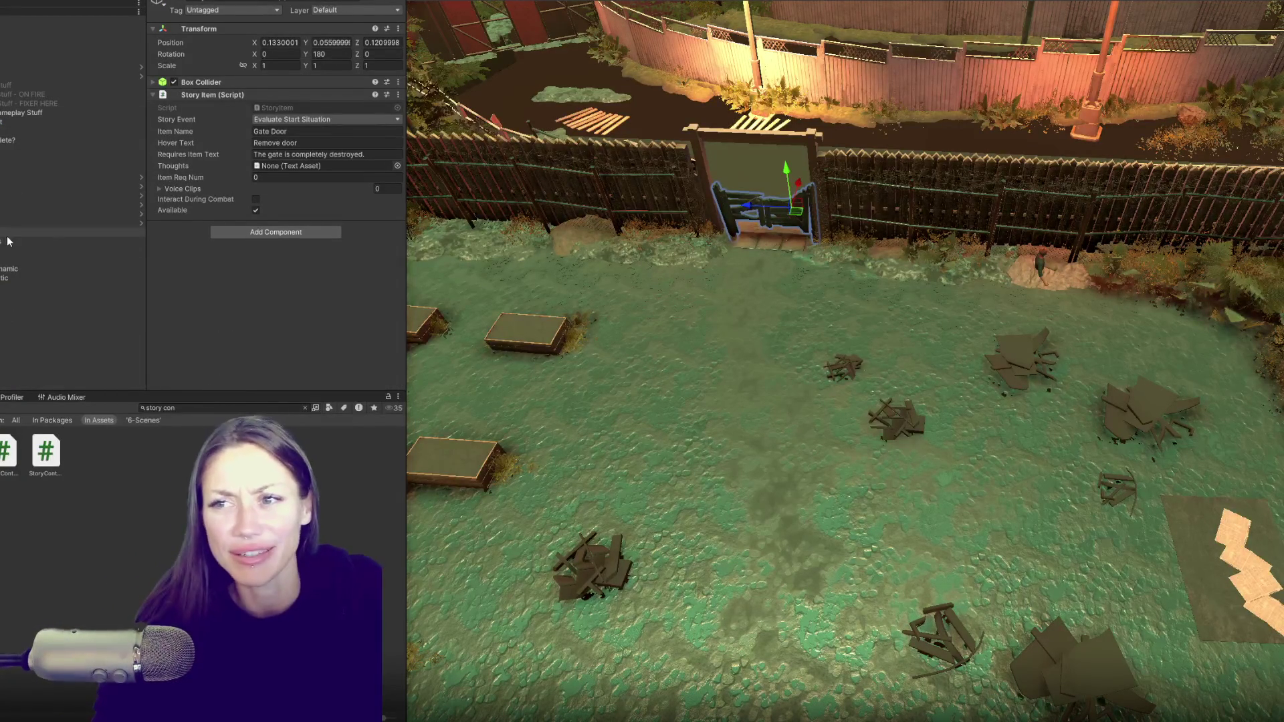
click(13, 187)
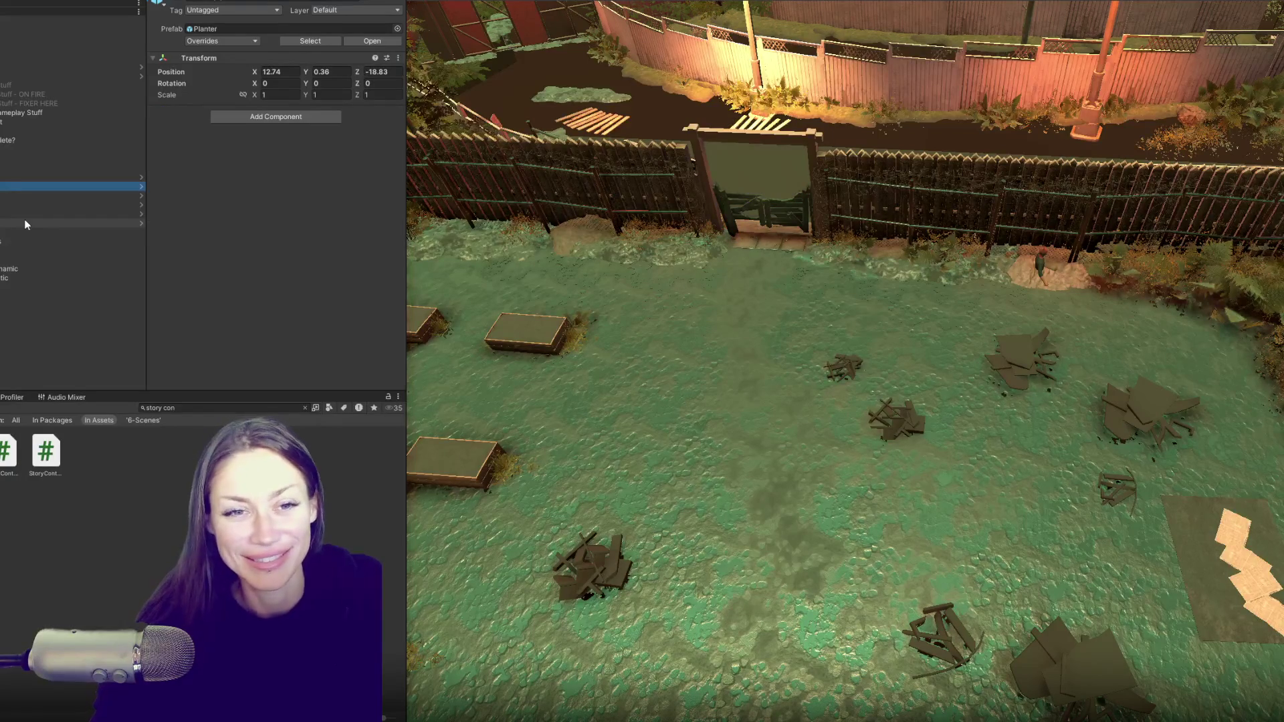
click(18, 233)
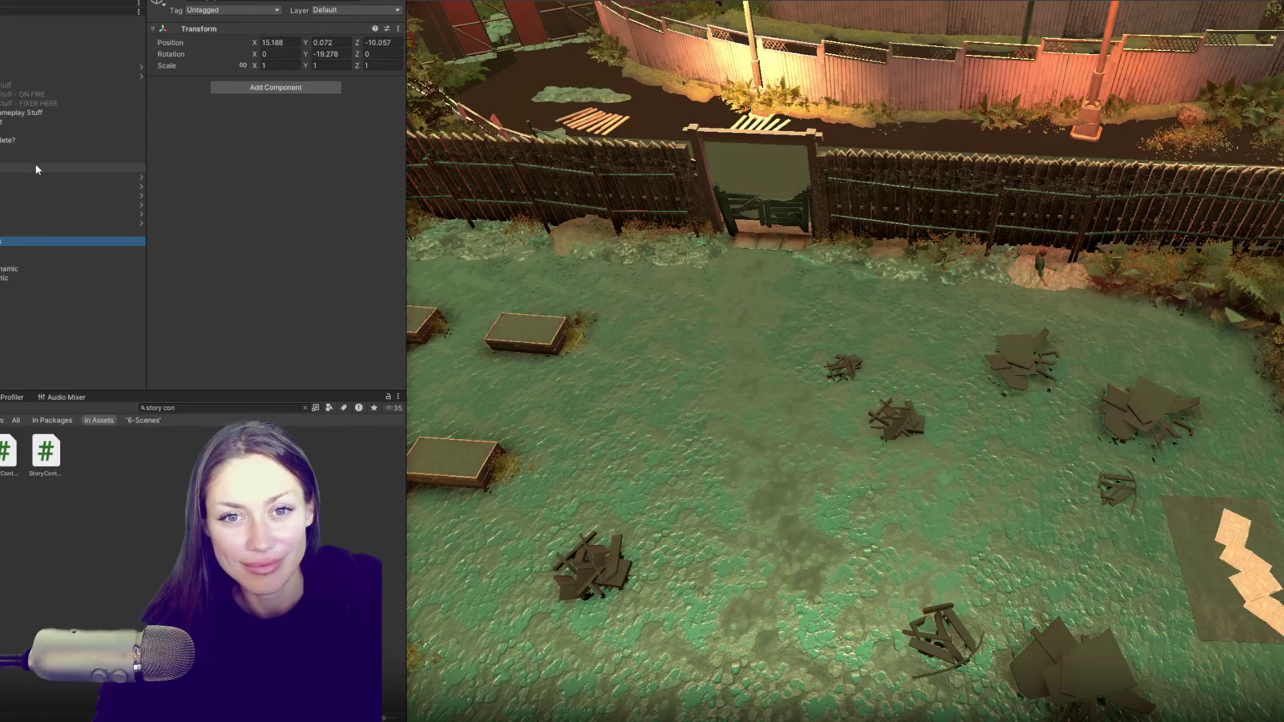
click(38, 144)
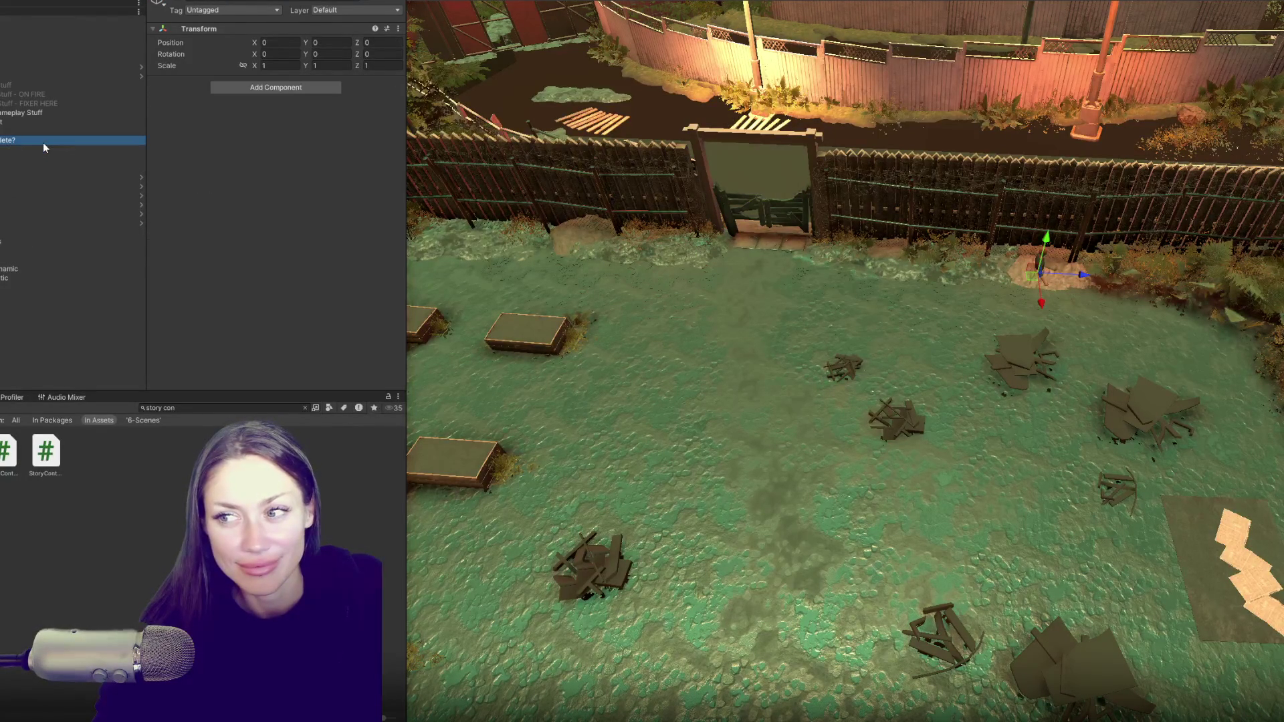
drag(779, 291, 778, 288)
click(85, 120)
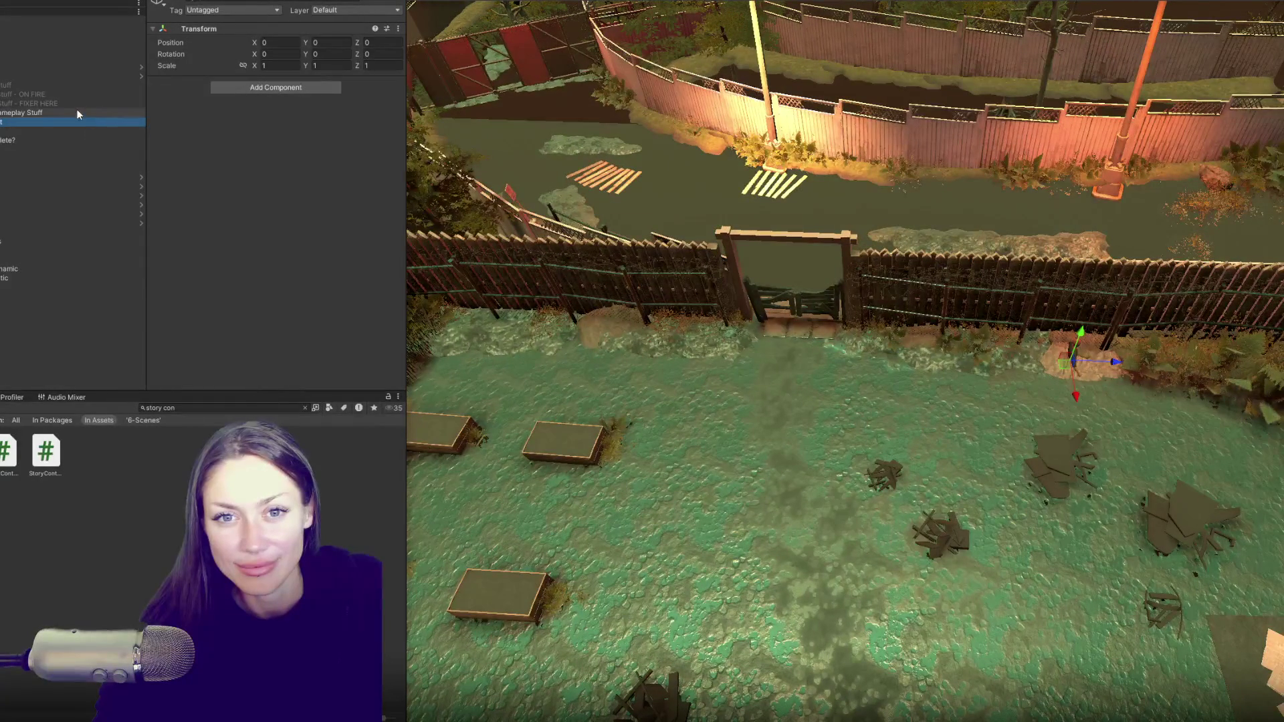
- Inspect several yard objects in the Hierarchy, then select and frame the top-level scene group
click(77, 112)
click(20, 57)
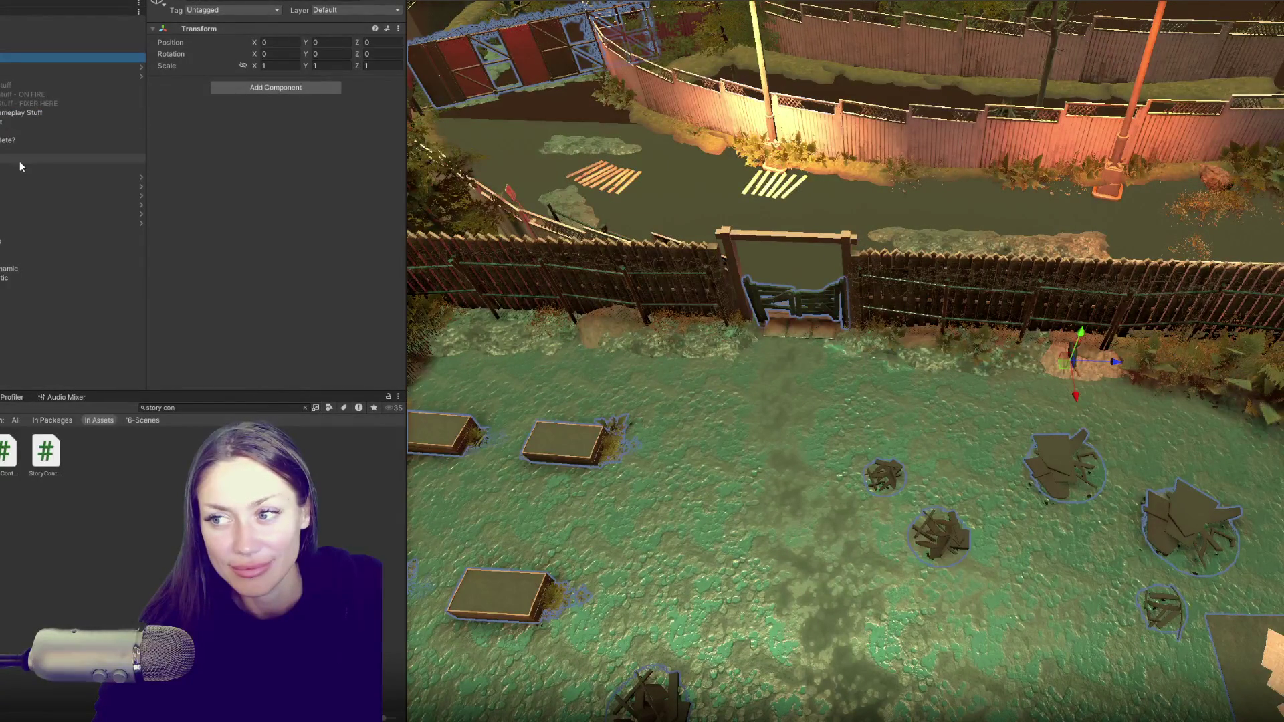
click(40, 252)
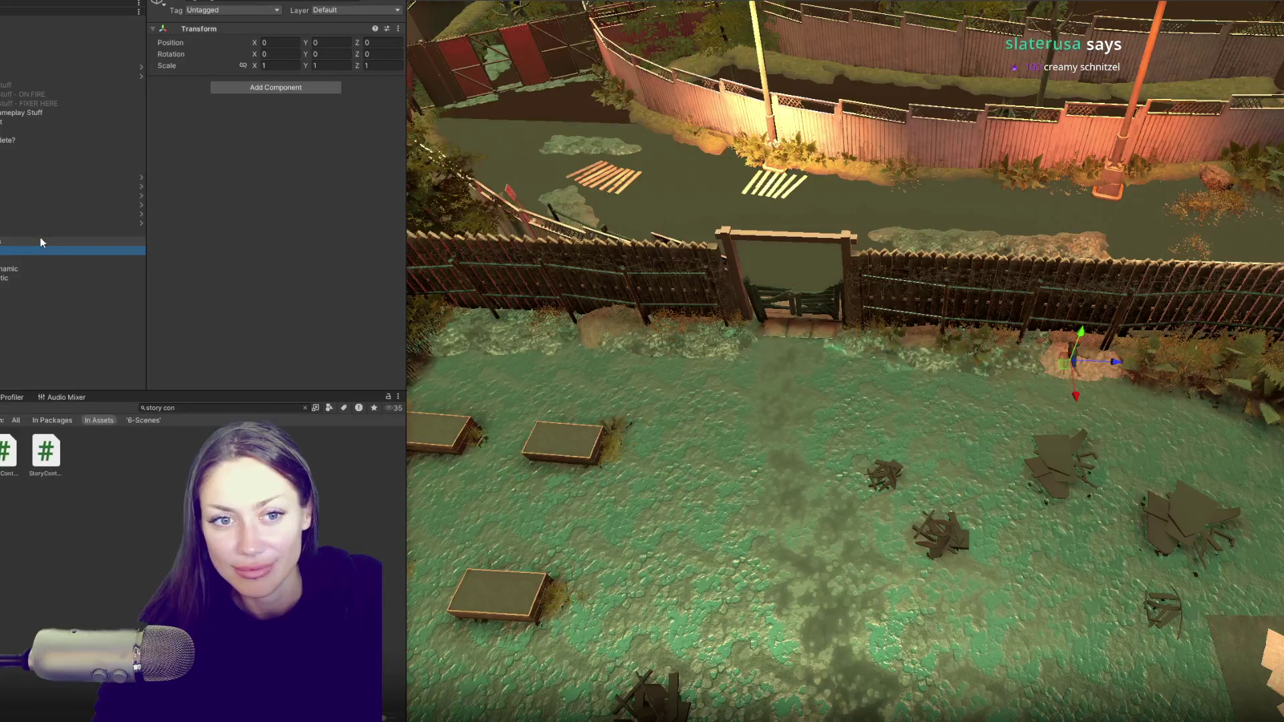
click(40, 239)
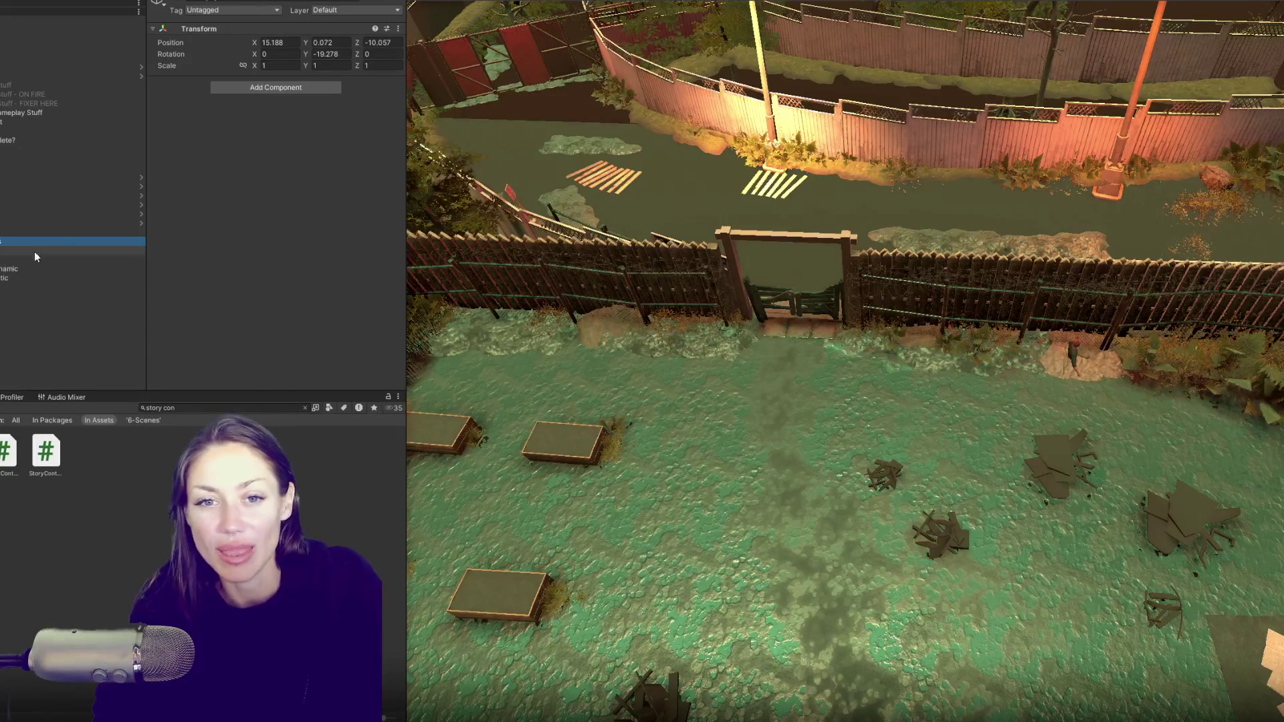
click(58, 231)
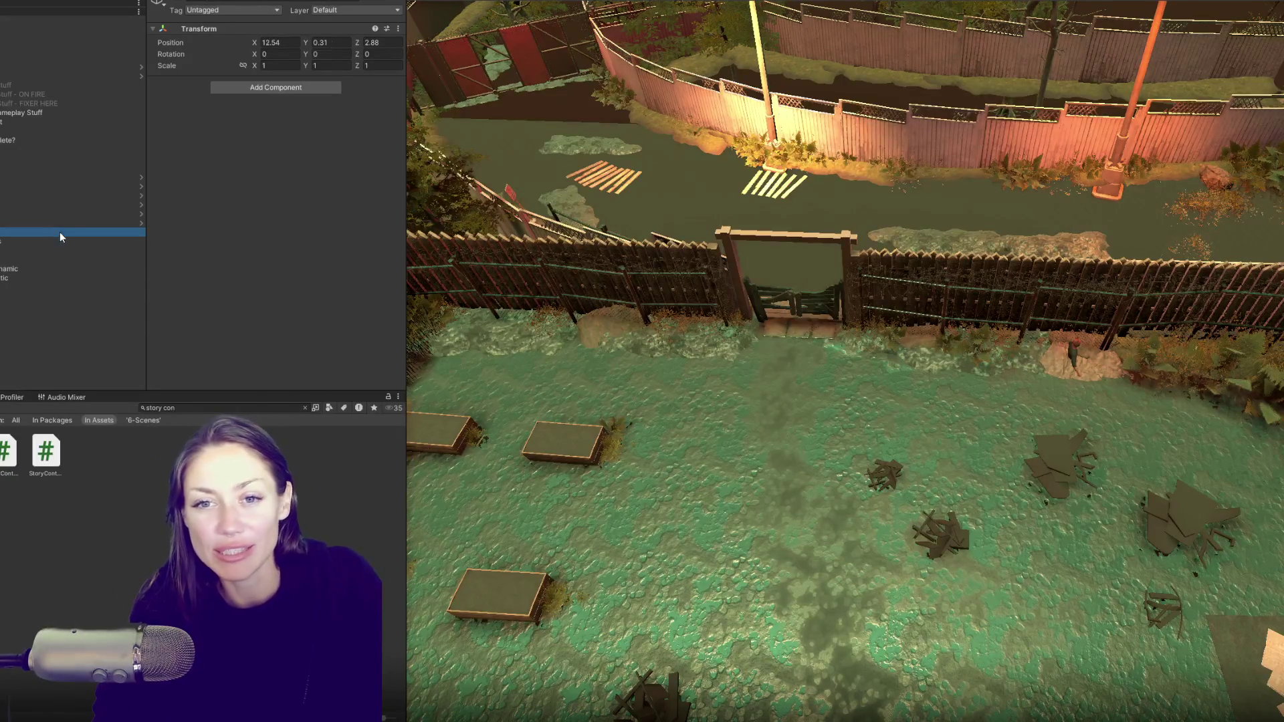
click(34, 57)
key(f)
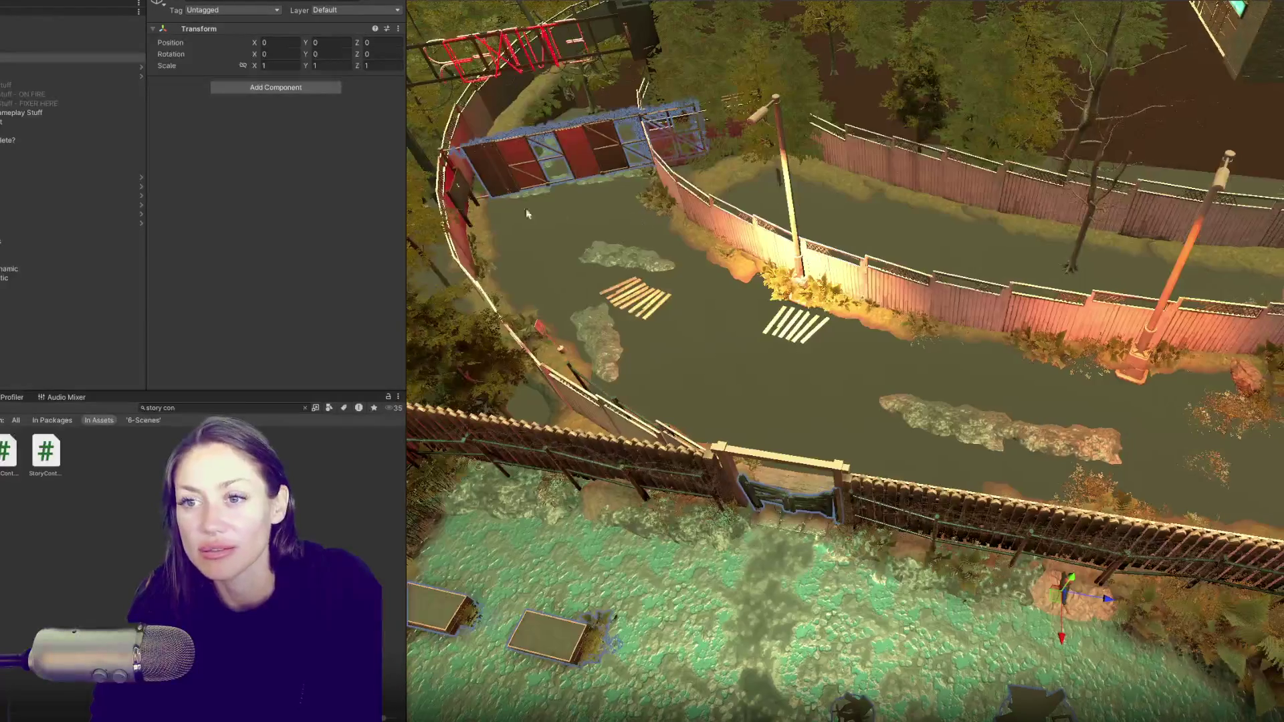
- Frame Wooden_Board1 at the exit gate, test sliding it along X, then undo the move
click(511, 188)
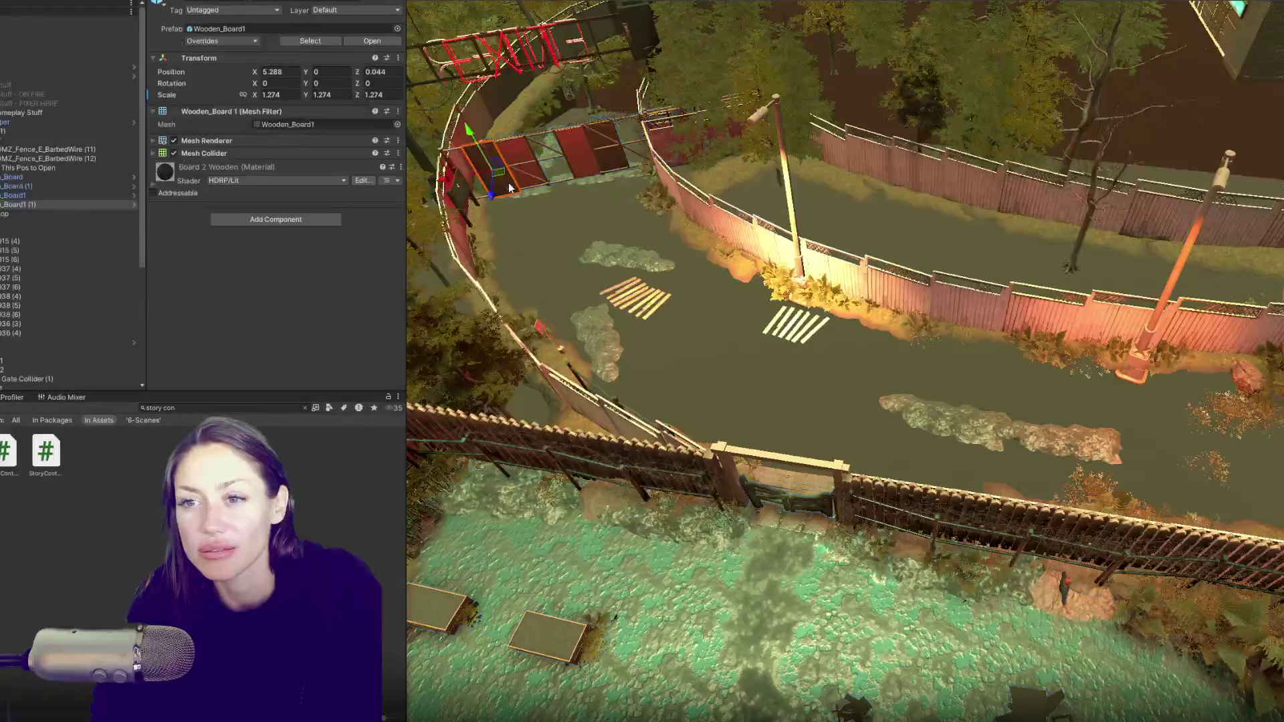
key(f)
scroll(794, 121, down, 3)
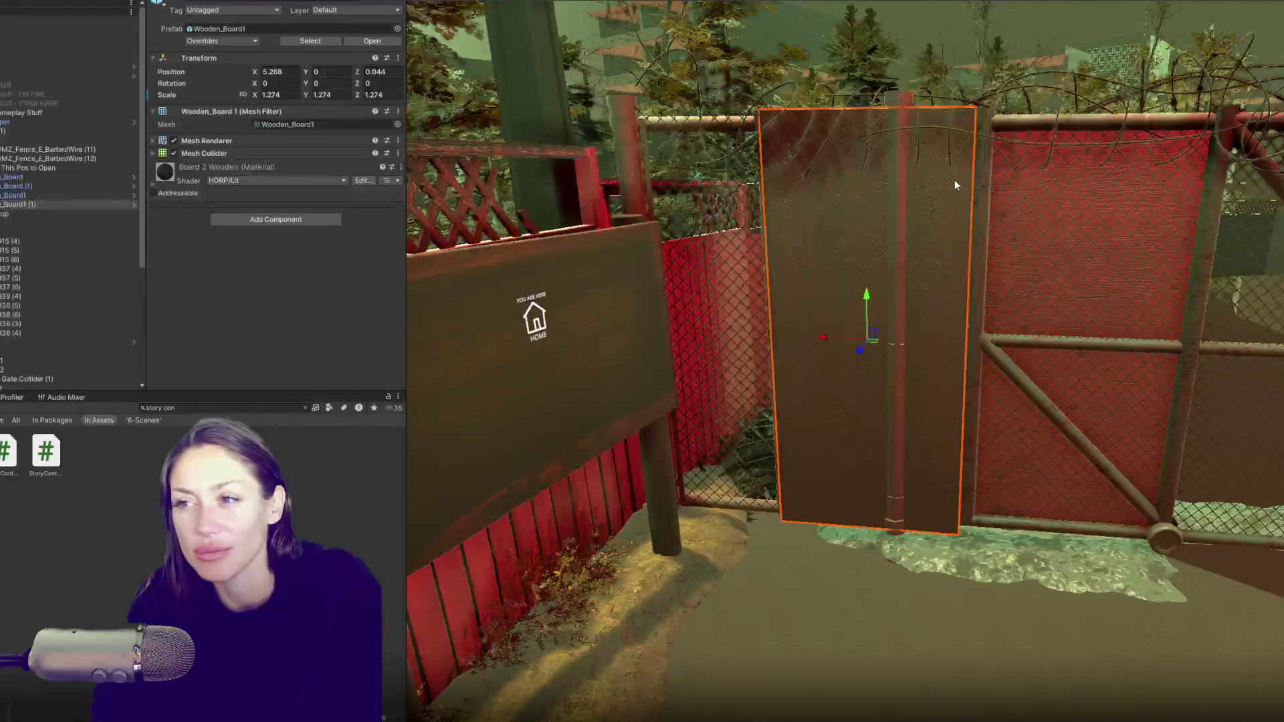
drag(825, 336, 476, 305)
click(896, 319)
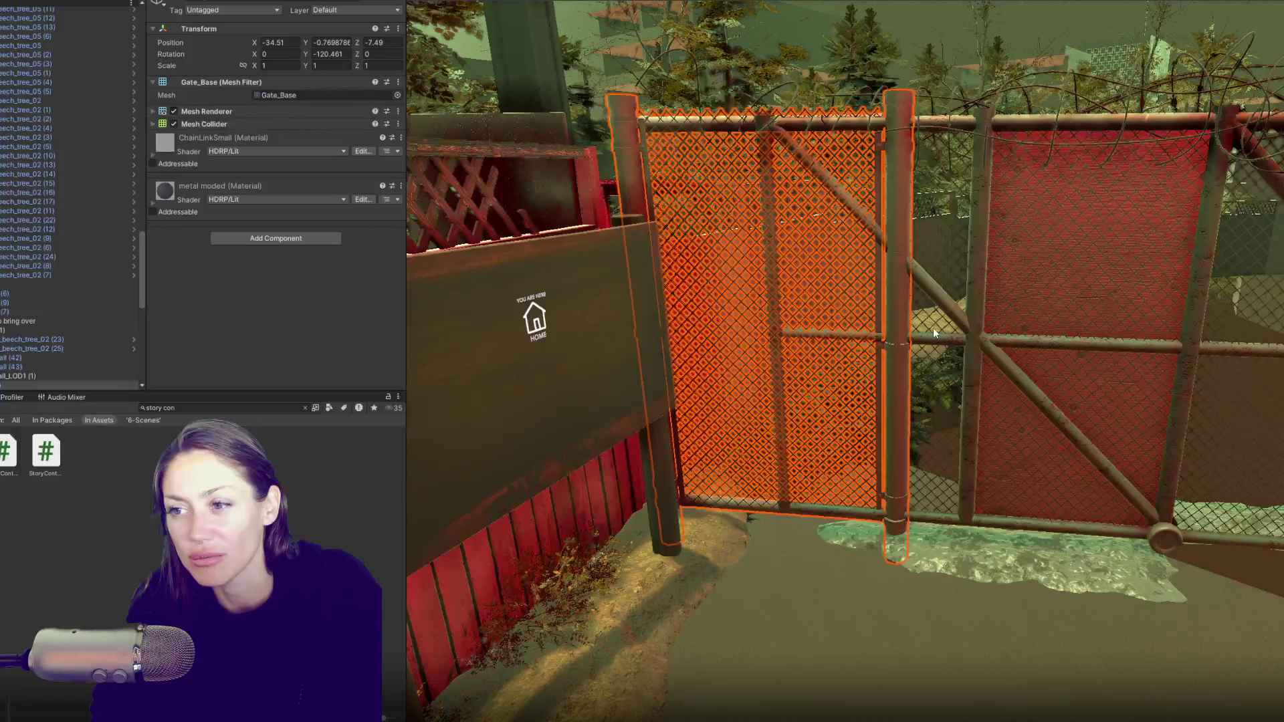
key(ctrl+z)
key(ctrl+z)
- Orbit and zoom out around the red chain-link gate under the EXIT sign
click(1070, 321)
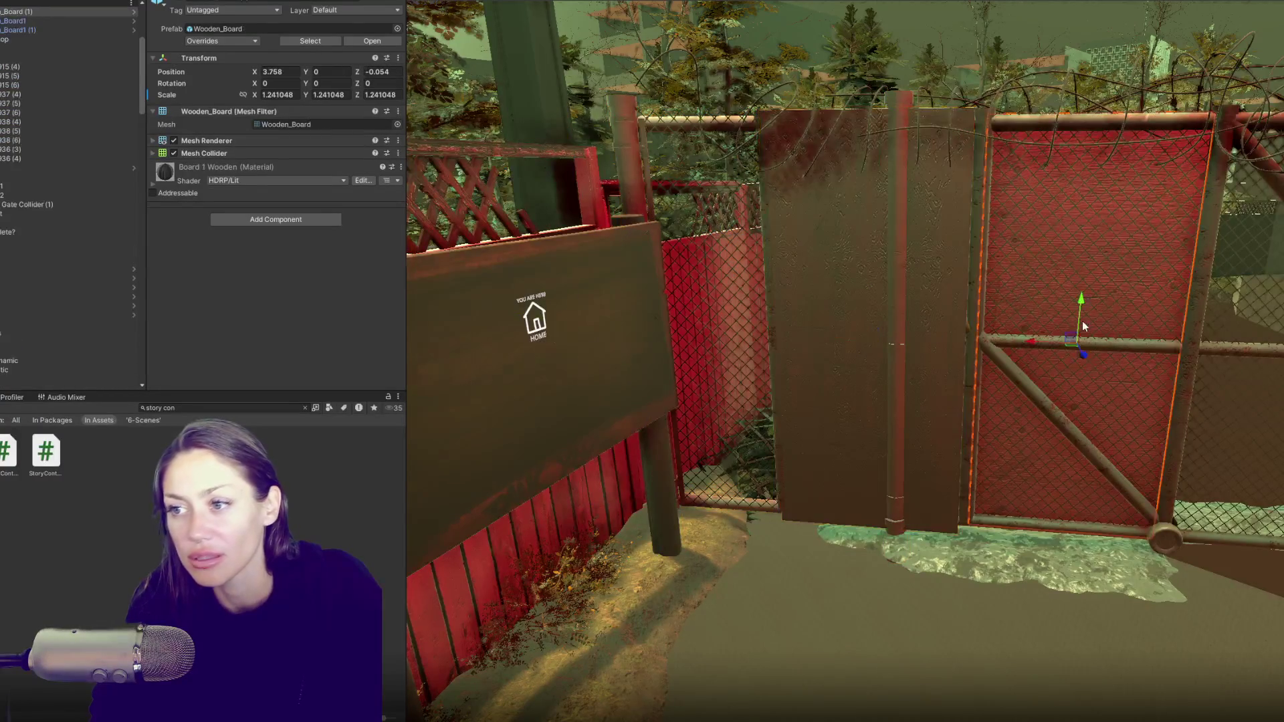
drag(973, 322, 879, 297)
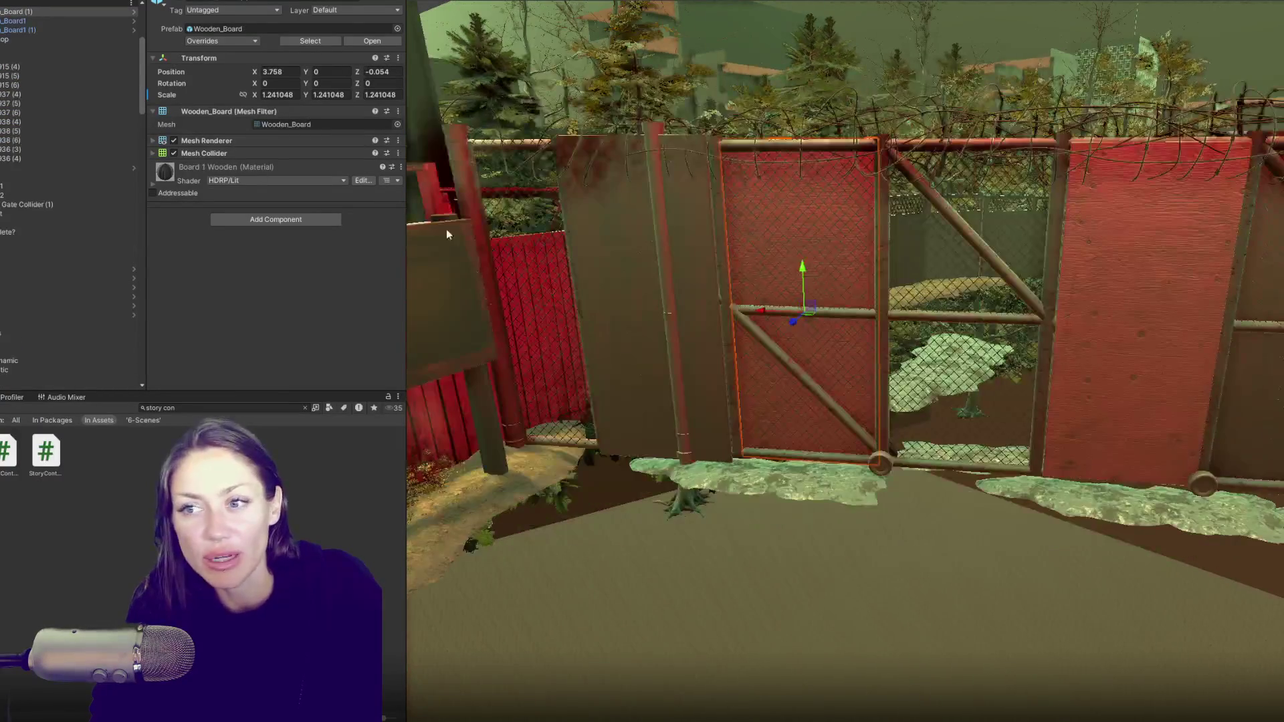
mouse_move(447, 233)
mouse_down()
mouse_move(856, 274)
mouse_move(588, 294)
mouse_move(439, 280)
mouse_move(903, 314)
mouse_up()
click(439, 280)
scroll(439, 281, down, 2)
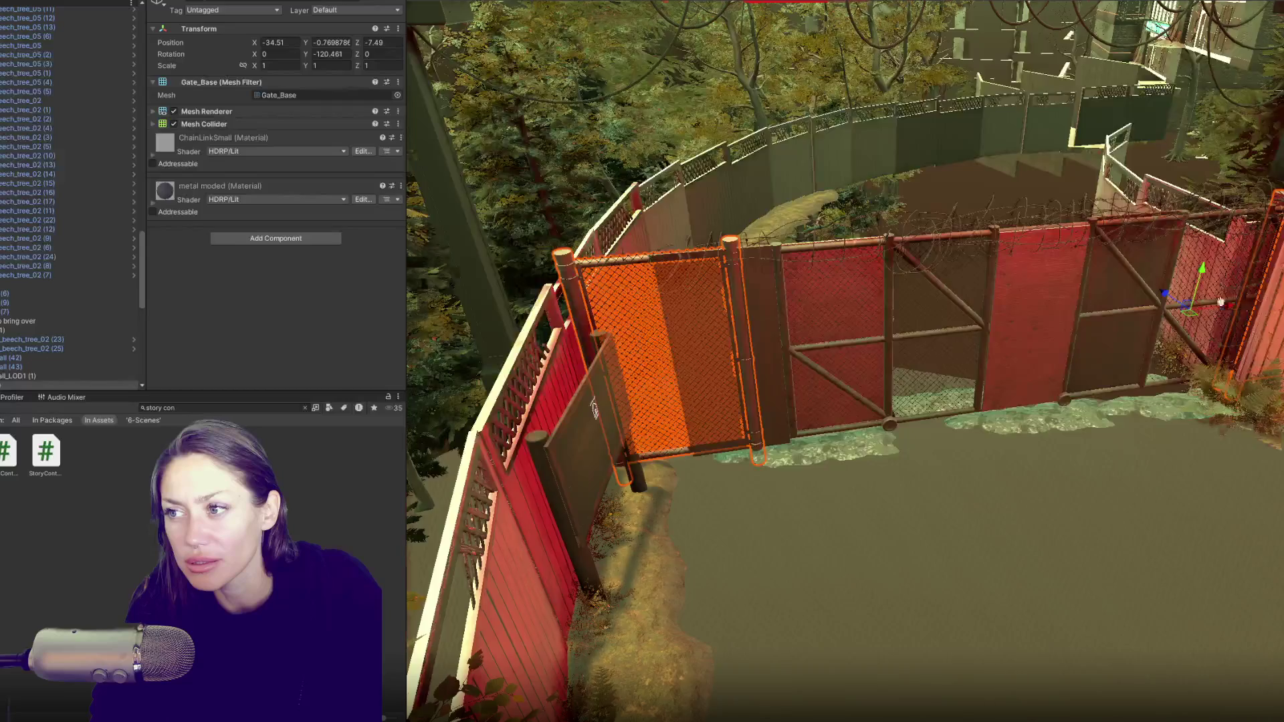
drag(821, 273, 994, 329)
scroll(994, 329, down, 6)
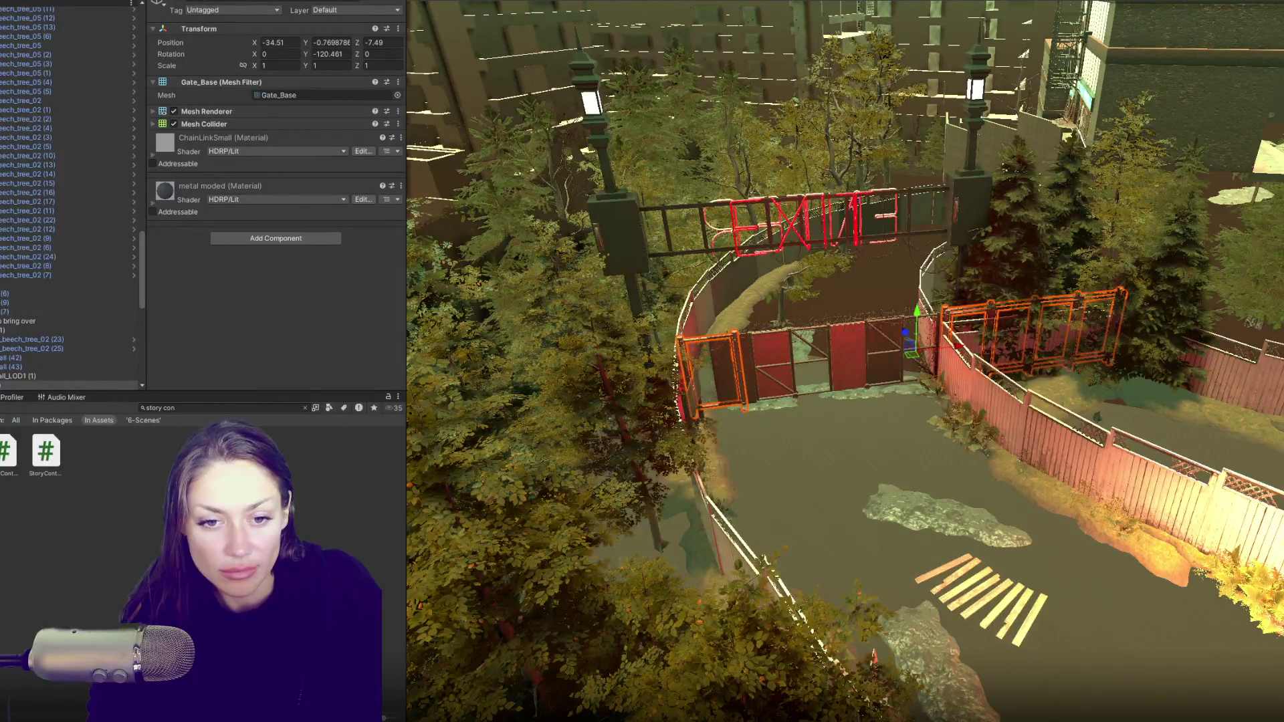
- Frame the yard gate object in the Scene view from the Hierarchy
scroll(54, 149, up, 10)
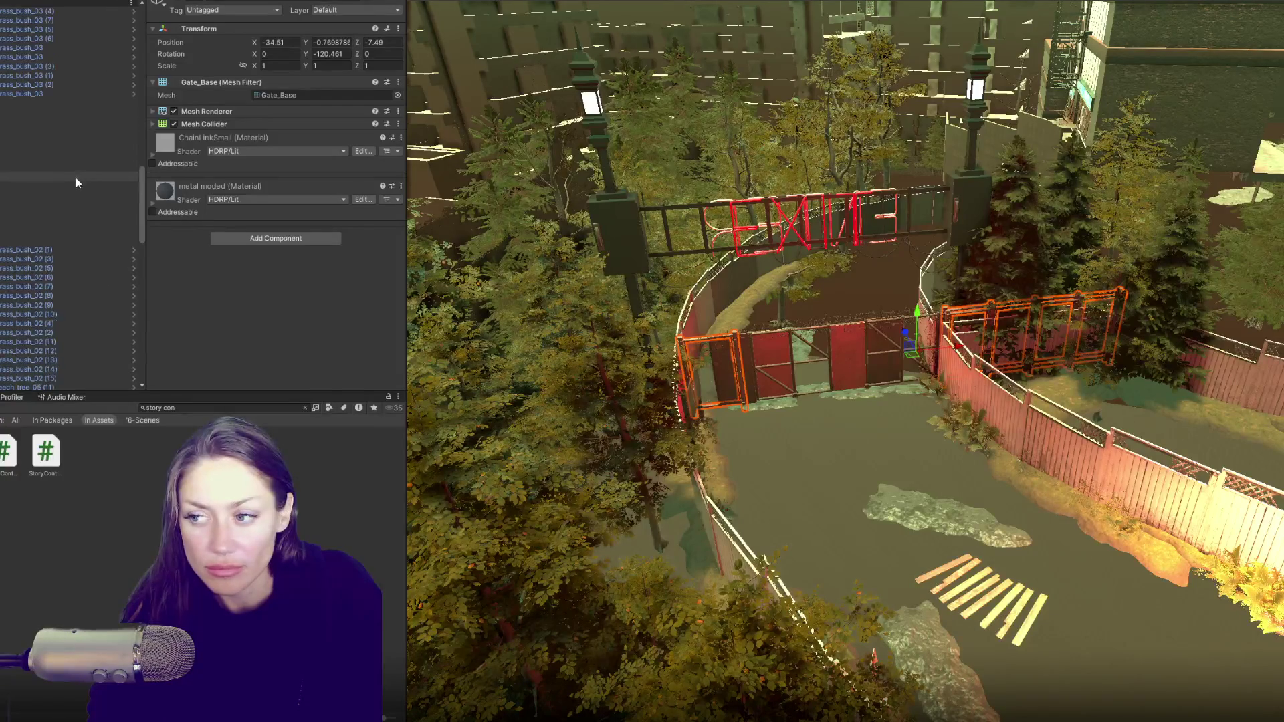
scroll(54, 99, up, 10)
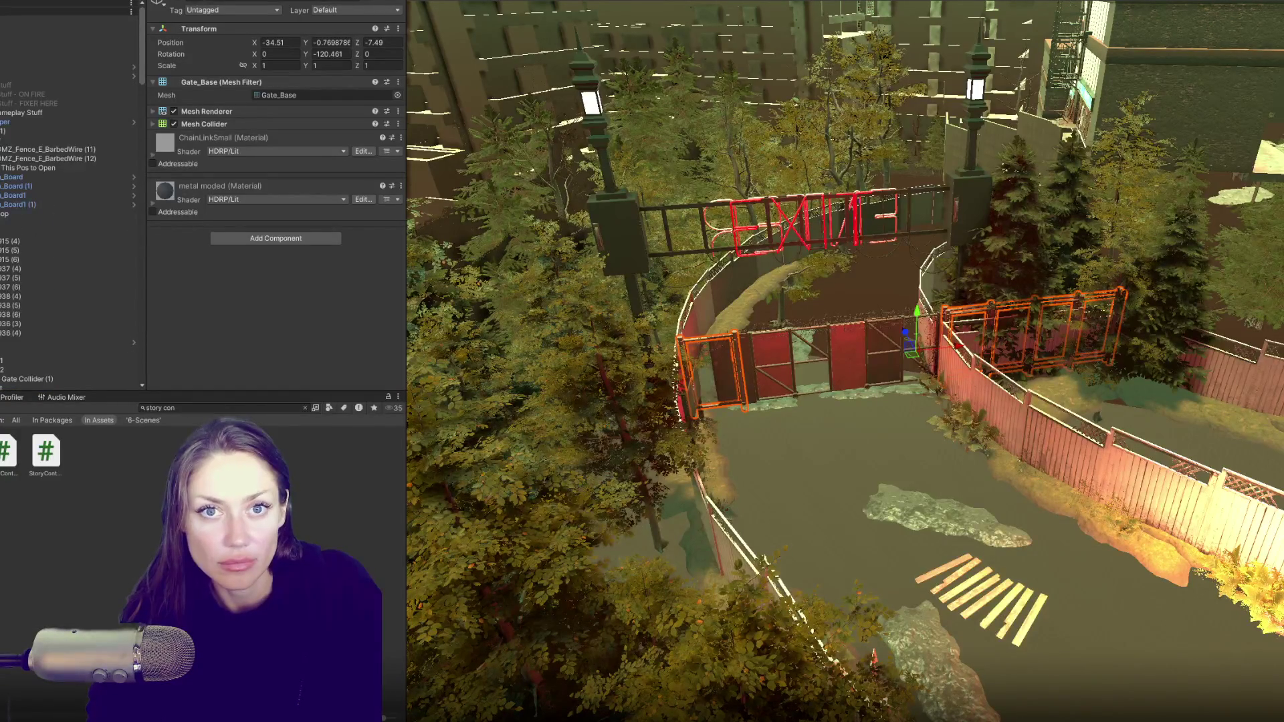
scroll(55, 201, down, 5)
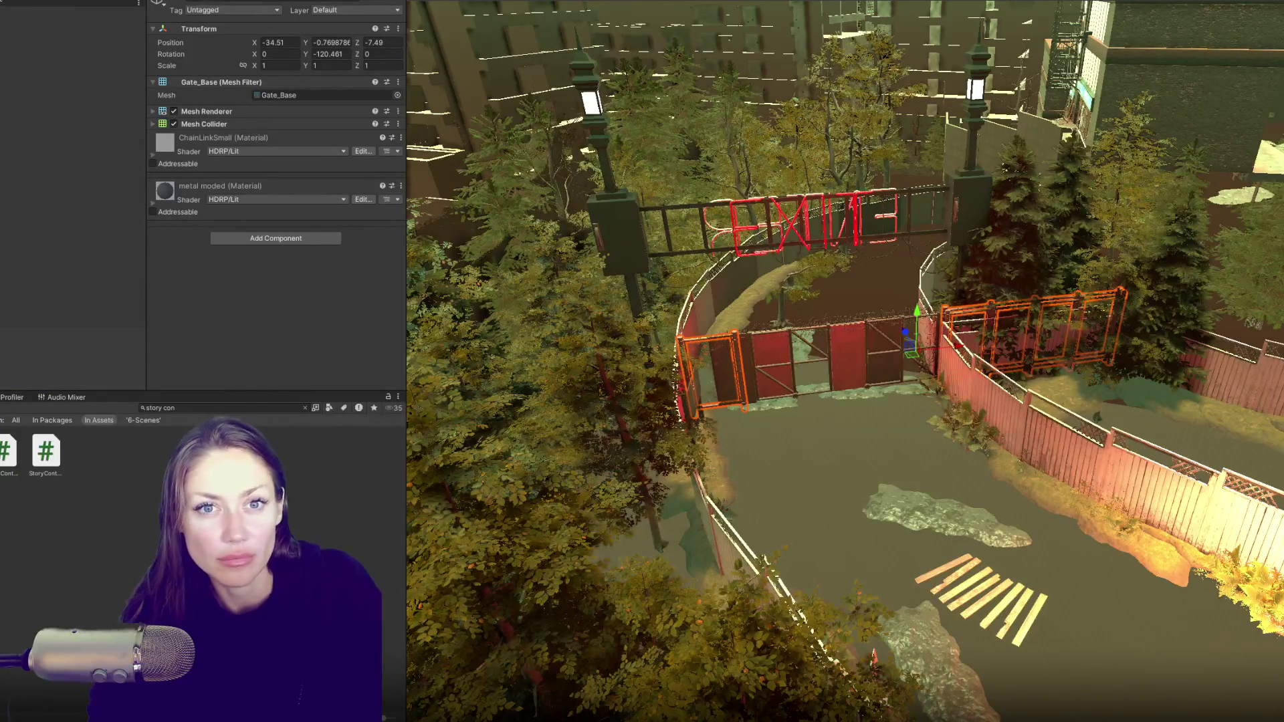
double_click(40, 354)
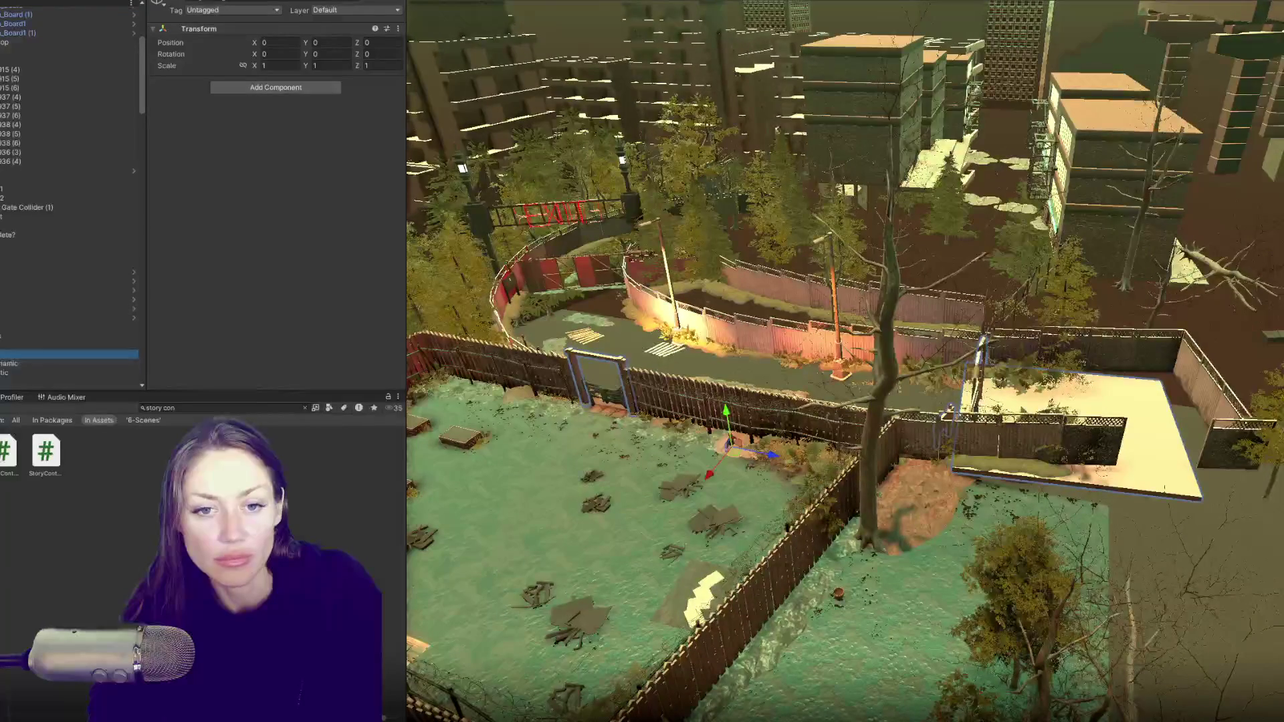
- Inspect the gate's collider cubes and empty objects, then clear the Project search to show 6-Scenes
scroll(49, 254, down, 5)
click(38, 202)
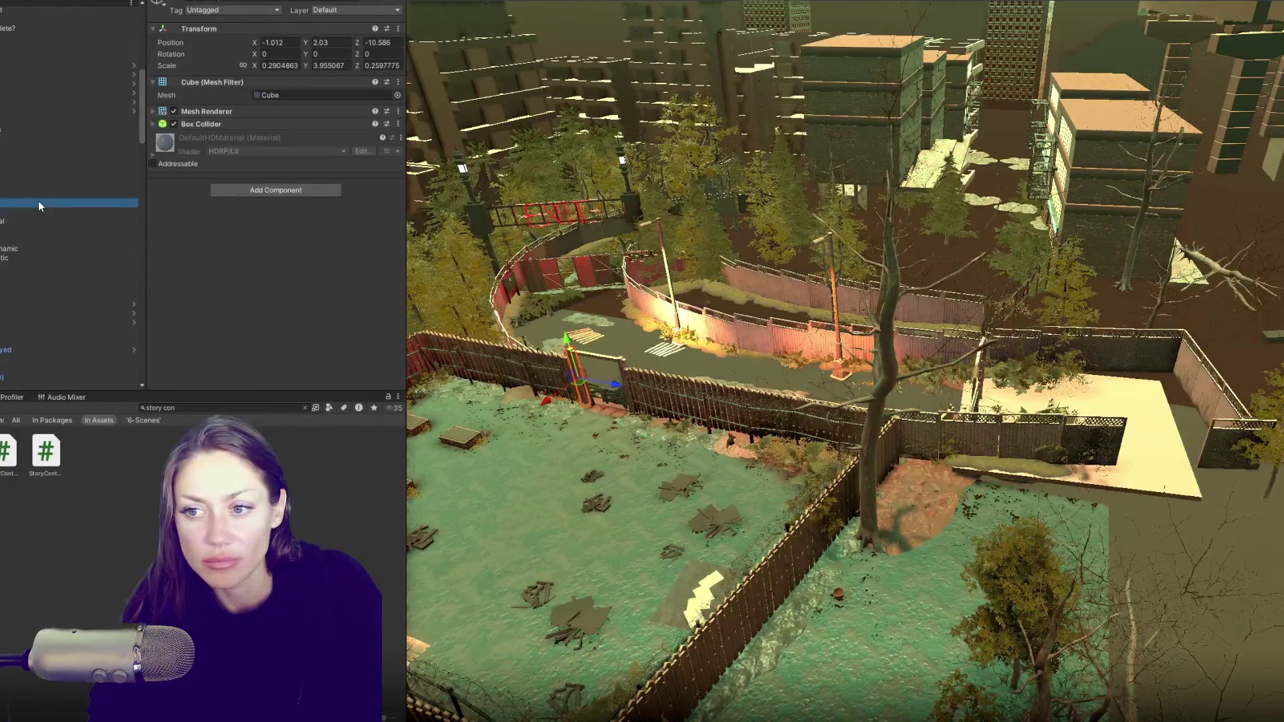
click(35, 210)
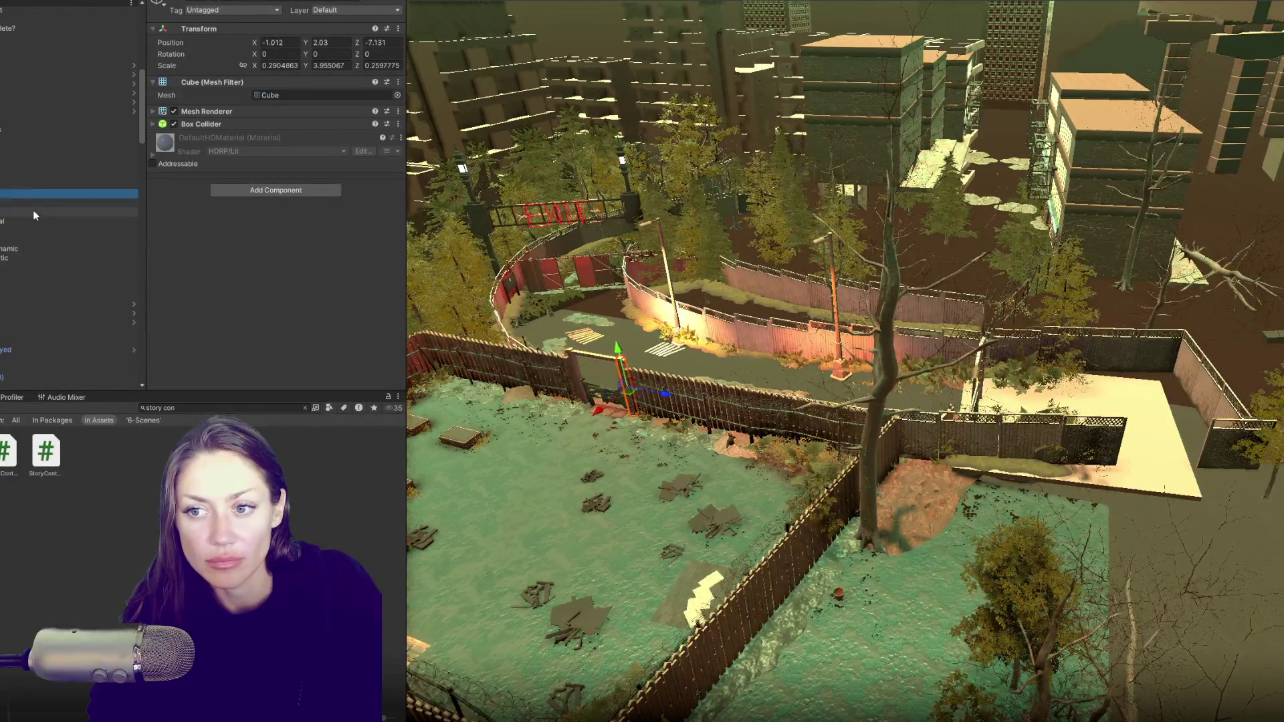
click(33, 221)
click(31, 231)
click(31, 239)
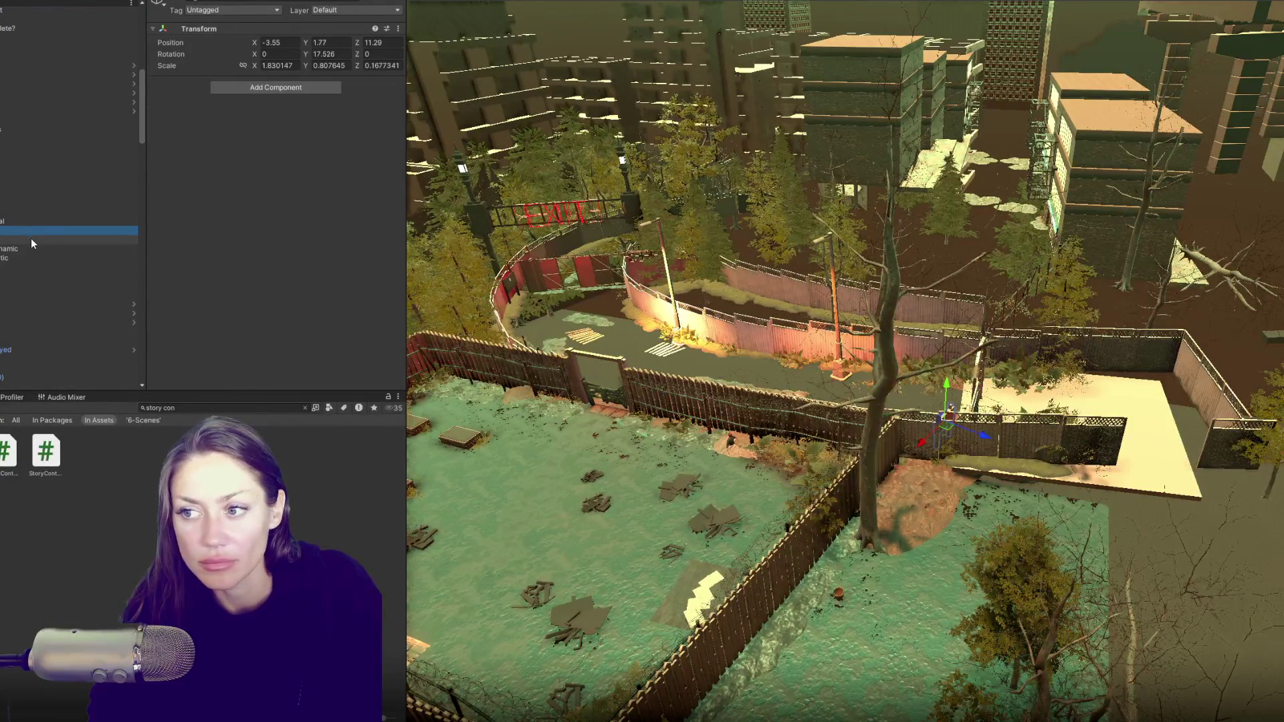
click(14, 148)
scroll(15, 134, up, 5)
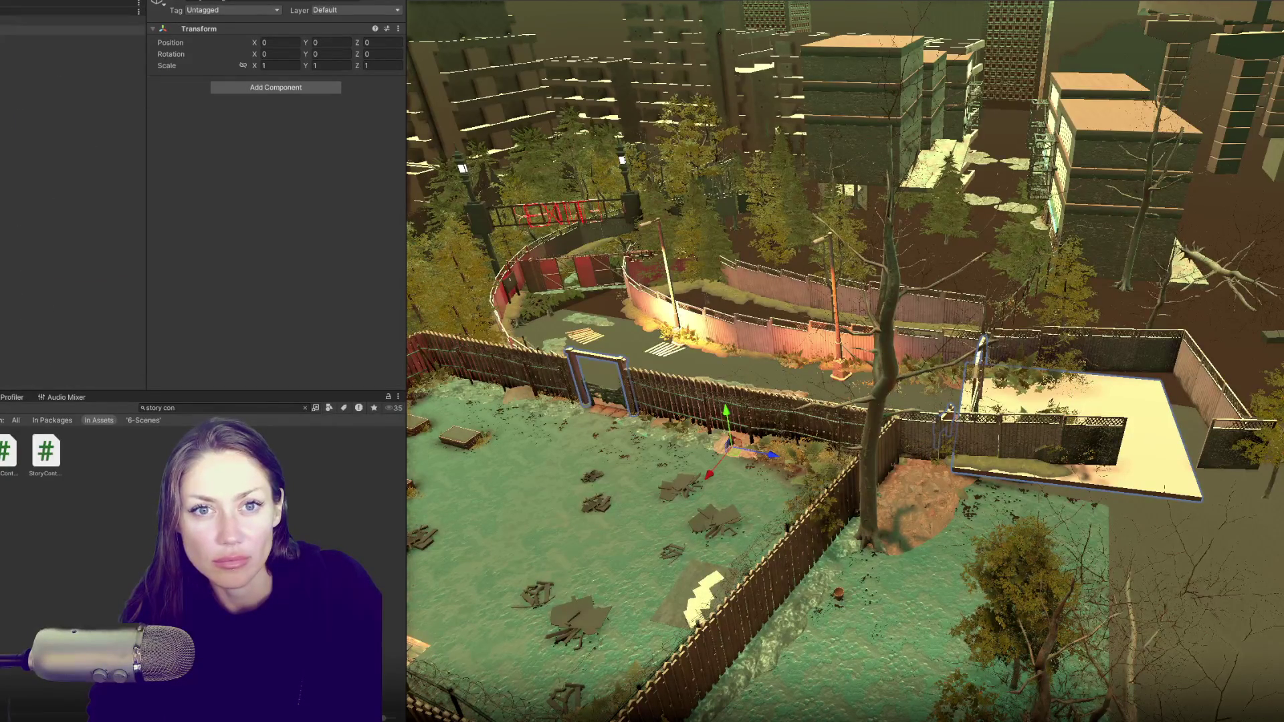
click(305, 408)
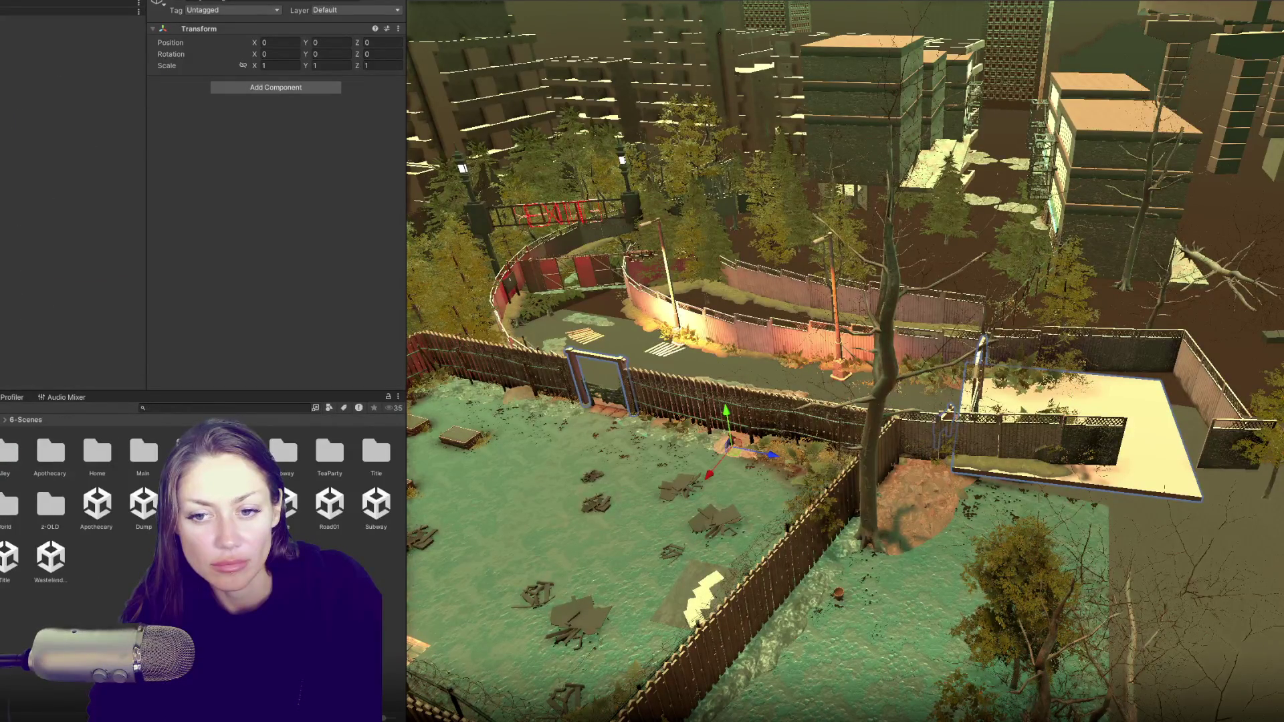
- Open Road01 as an additive scene, expand its objects and select the fence's Wooden_Board
right_click(325, 512)
click(401, 254)
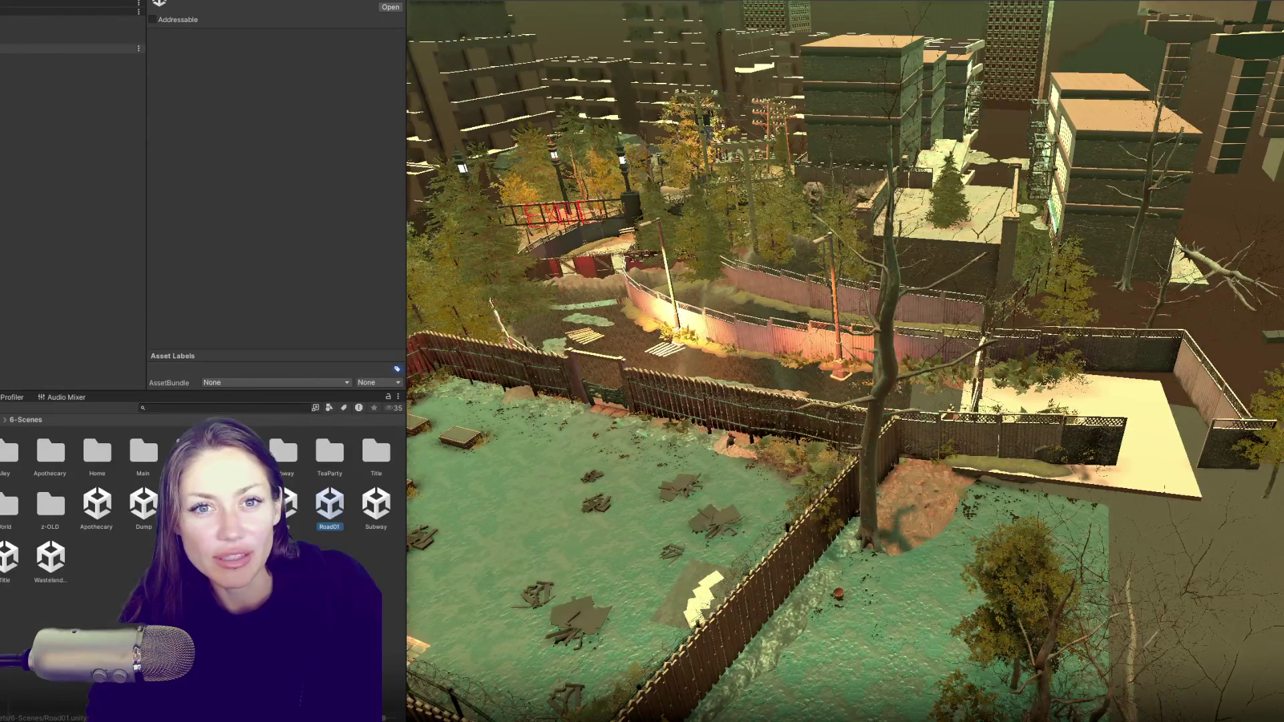
click(67, 58)
click(67, 75)
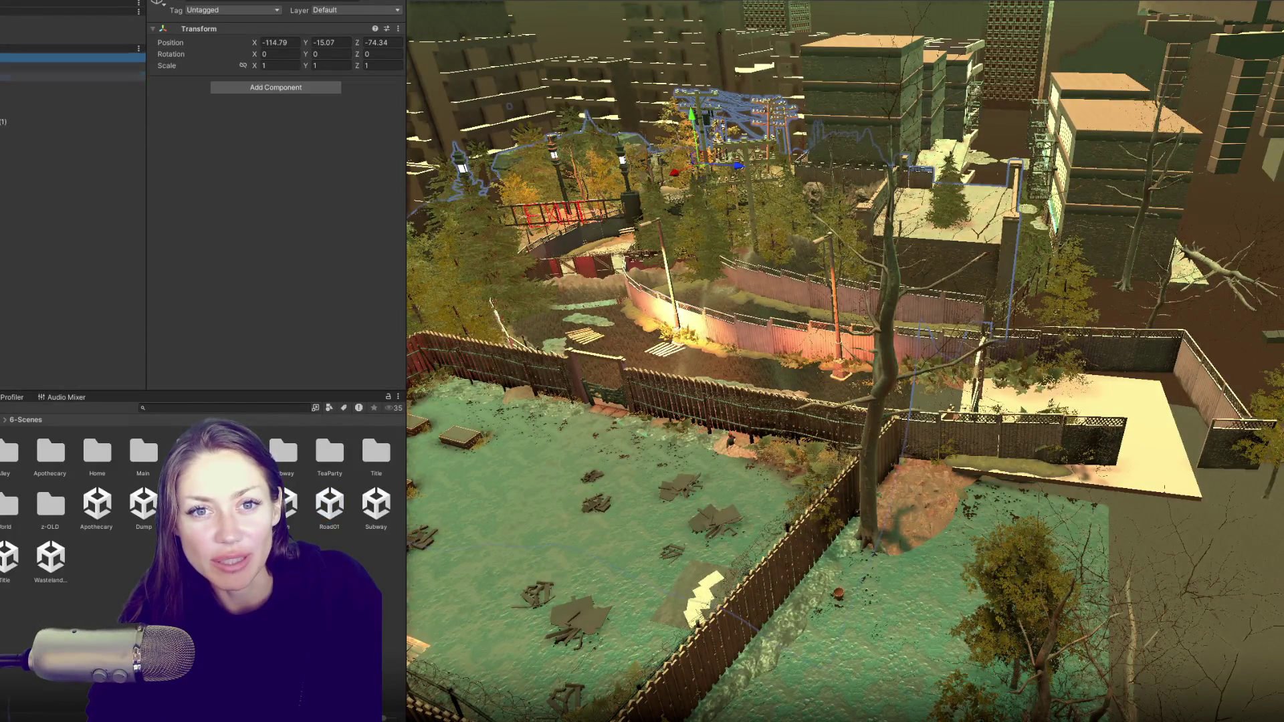
click(3, 112)
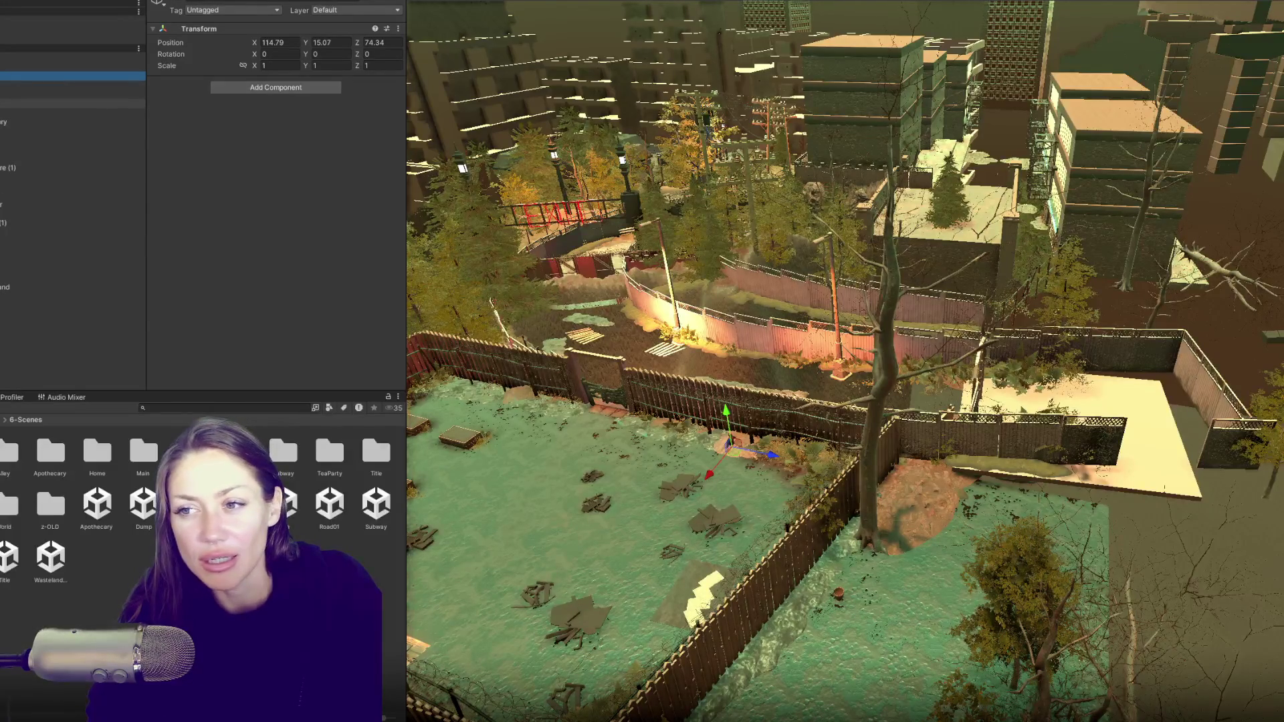
click(575, 250)
- Frame the barbed-wire fence section and slide it slightly left along X
key(f)
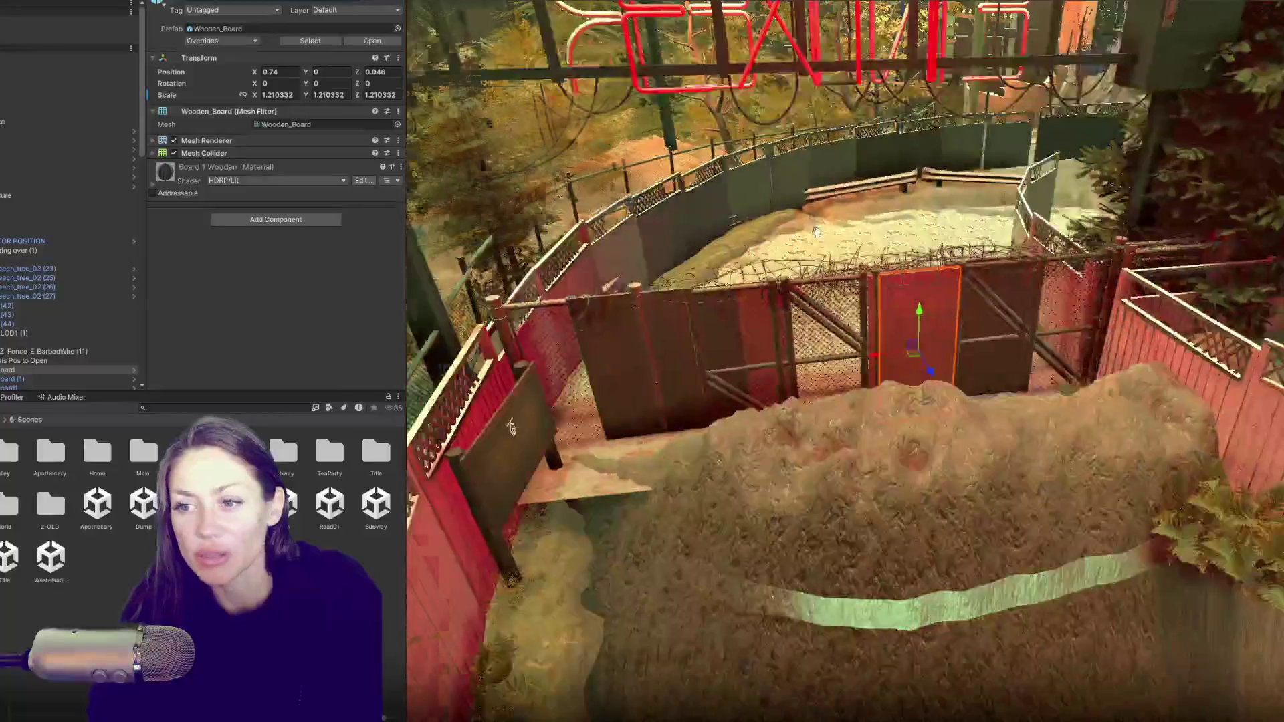
mouse_move(510, 428)
mouse_down()
mouse_move(1136, 323)
mouse_move(867, 287)
mouse_move(816, 326)
mouse_up()
click(816, 326)
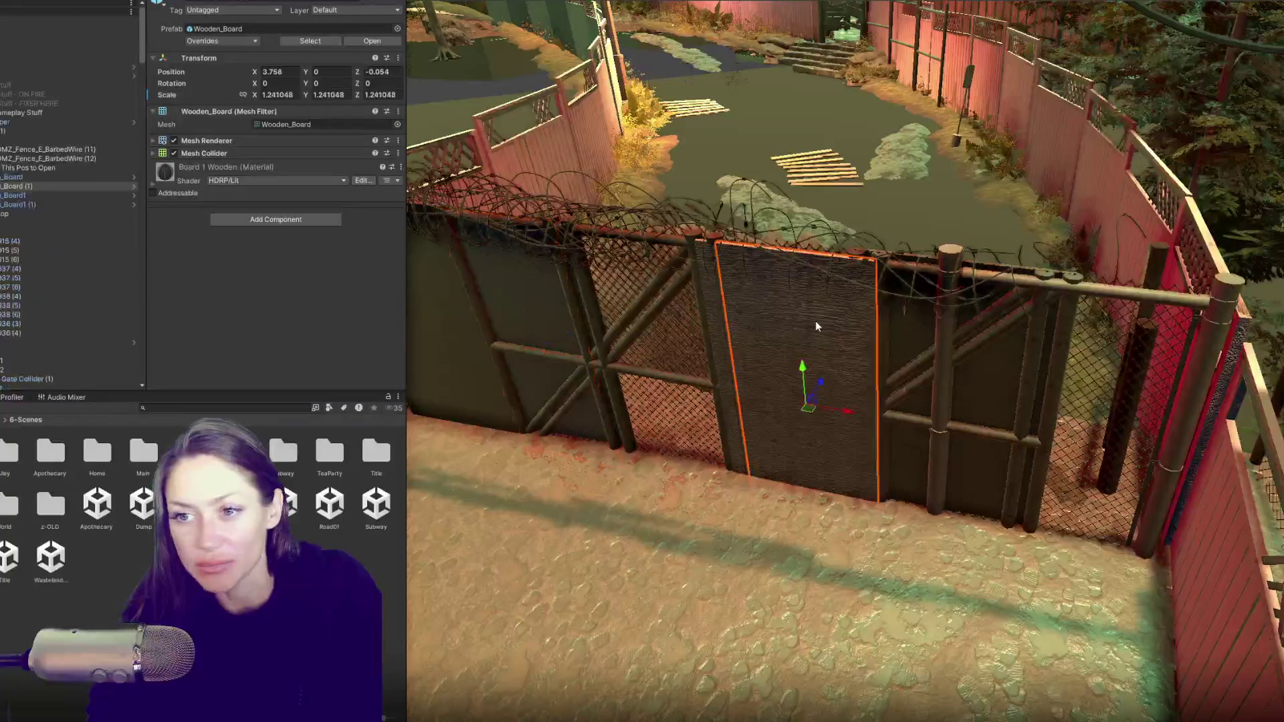
click(40, 131)
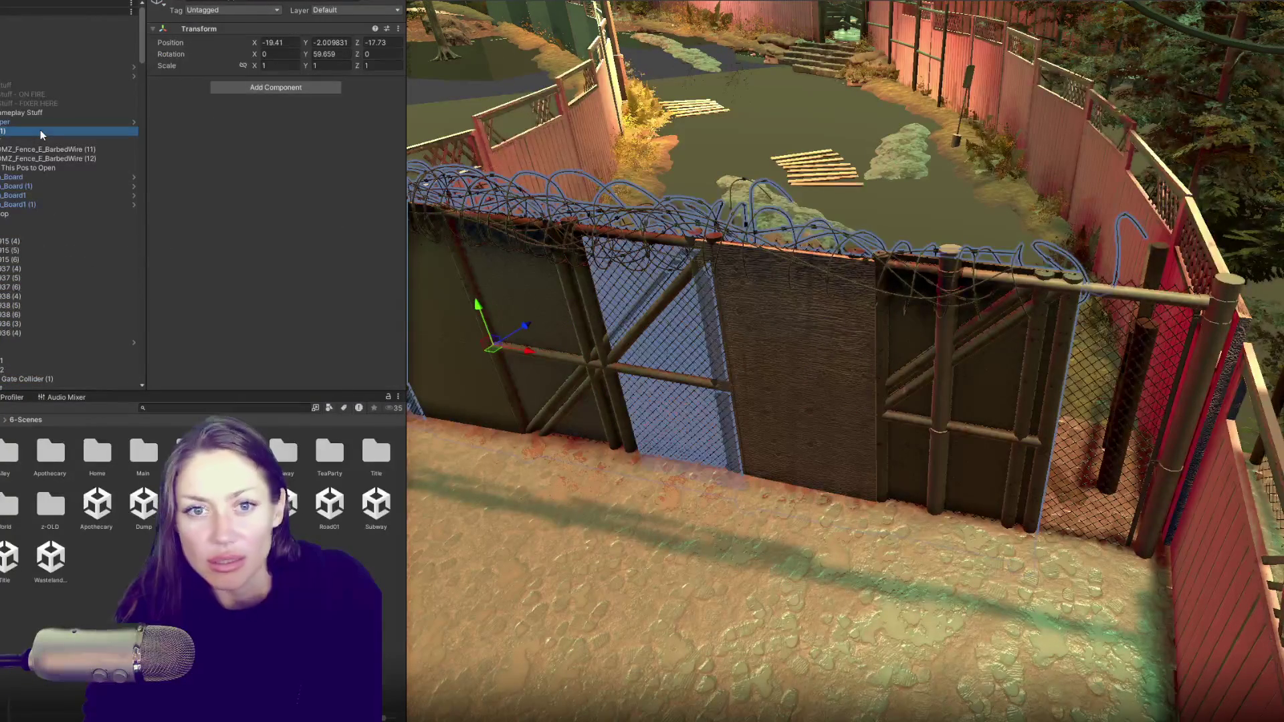
key(f)
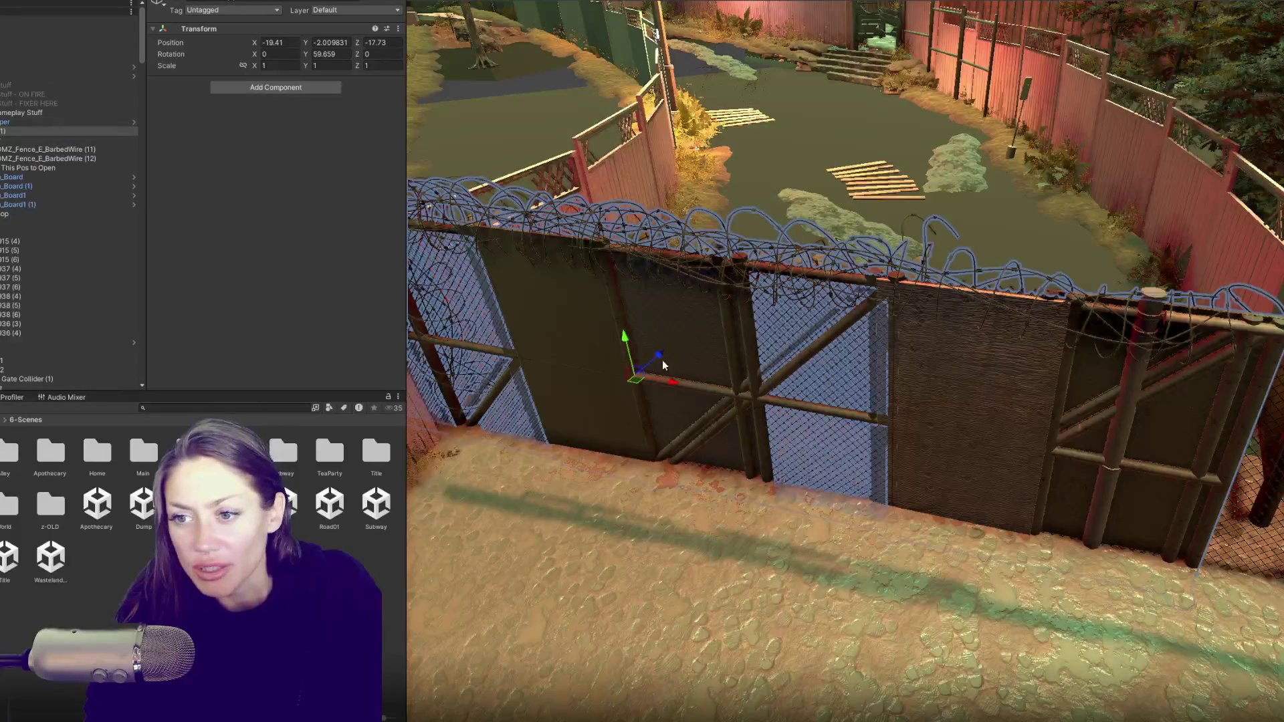
mouse_move(671, 383)
mouse_down()
mouse_move(573, 364)
mouse_move(589, 368)
mouse_up()
- Slide the Gate_Door slightly left along X to line up with the gate
click(1180, 428)
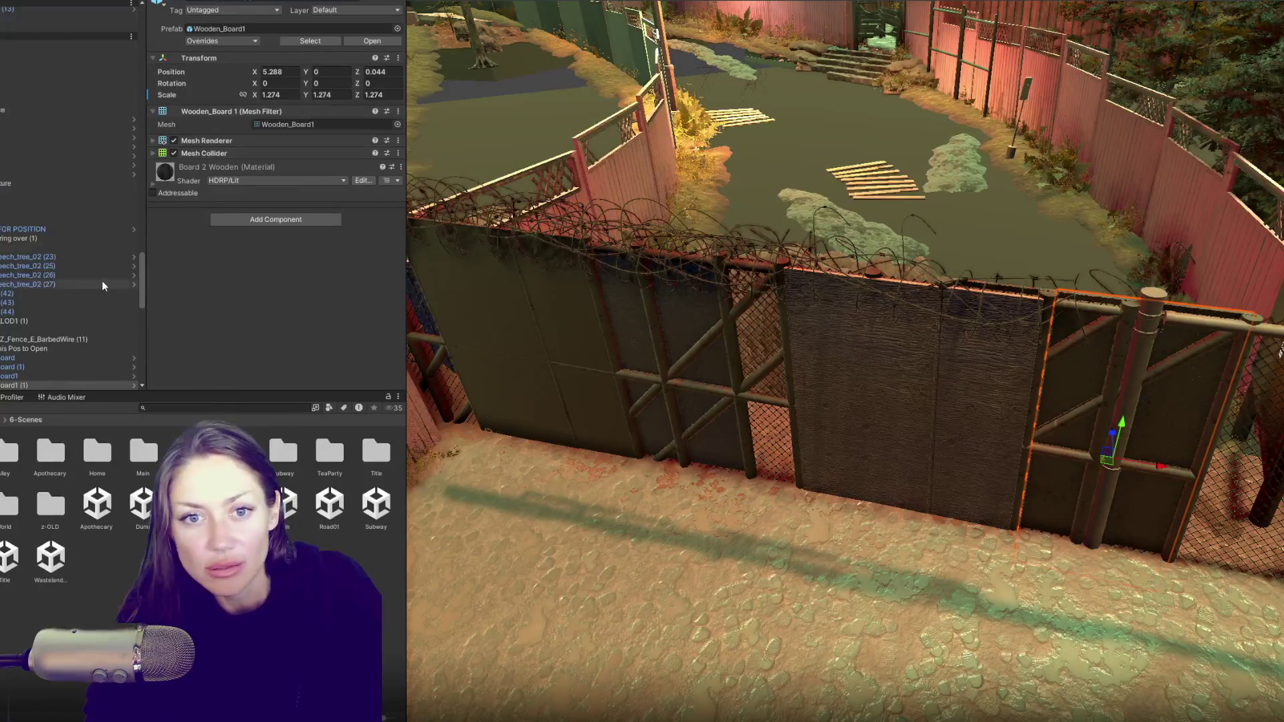
click(67, 330)
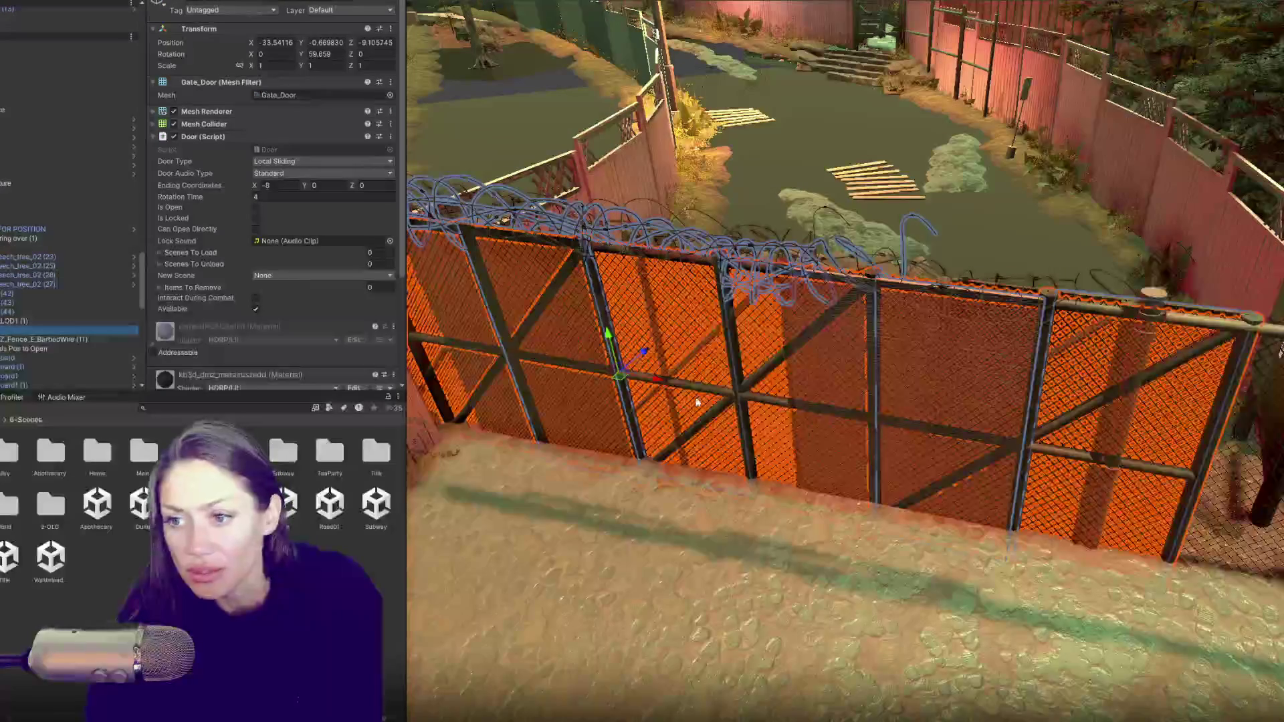
mouse_move(653, 378)
mouse_down()
mouse_move(584, 373)
mouse_move(581, 337)
mouse_up()
- Select Gate_Base beside the door and frame it in the Scene view
click(658, 307)
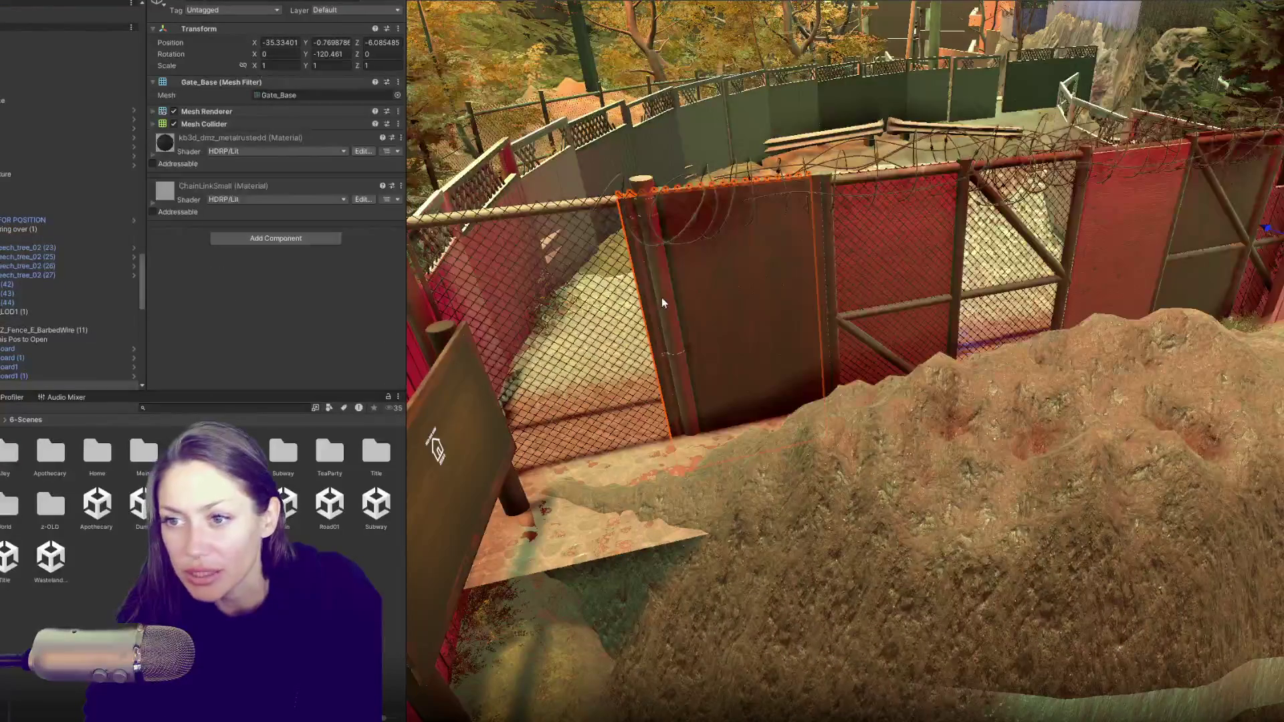
click(661, 305)
scroll(122, 294, up, 3)
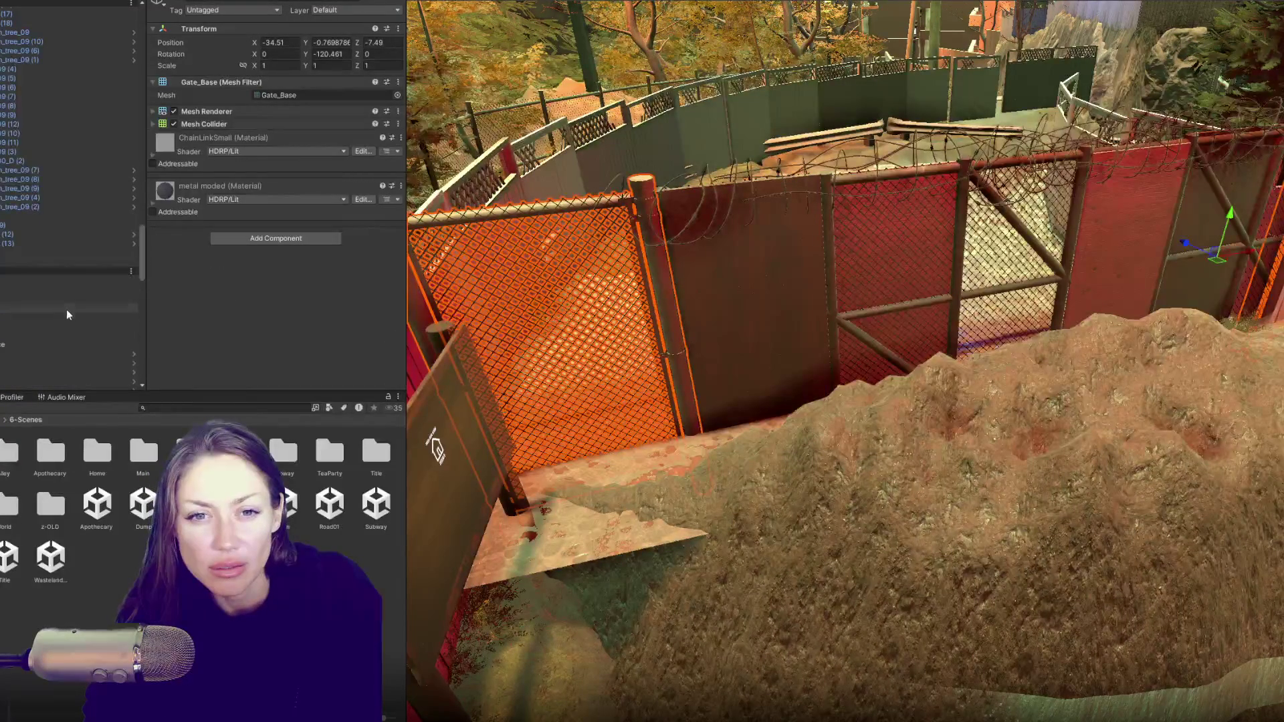
scroll(42, 226, up, 3)
key(f)
scroll(42, 226, up, 5)
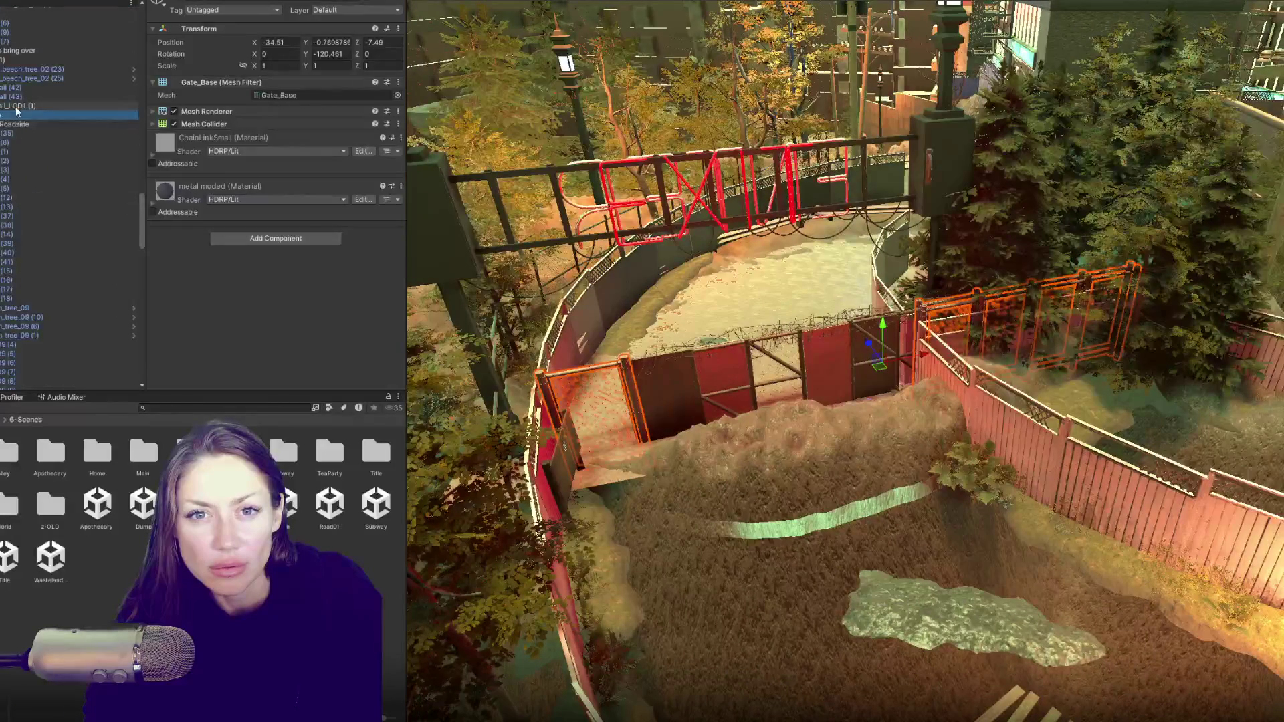
- Re-parent Gate_Base as a child below LOD1 (1) in the Hierarchy
click(12, 115)
mouse_move(11, 115)
mouse_down()
mouse_move(26, 349)
mouse_move(50, 344)
mouse_move(57, 387)
mouse_move(61, 291)
mouse_up()
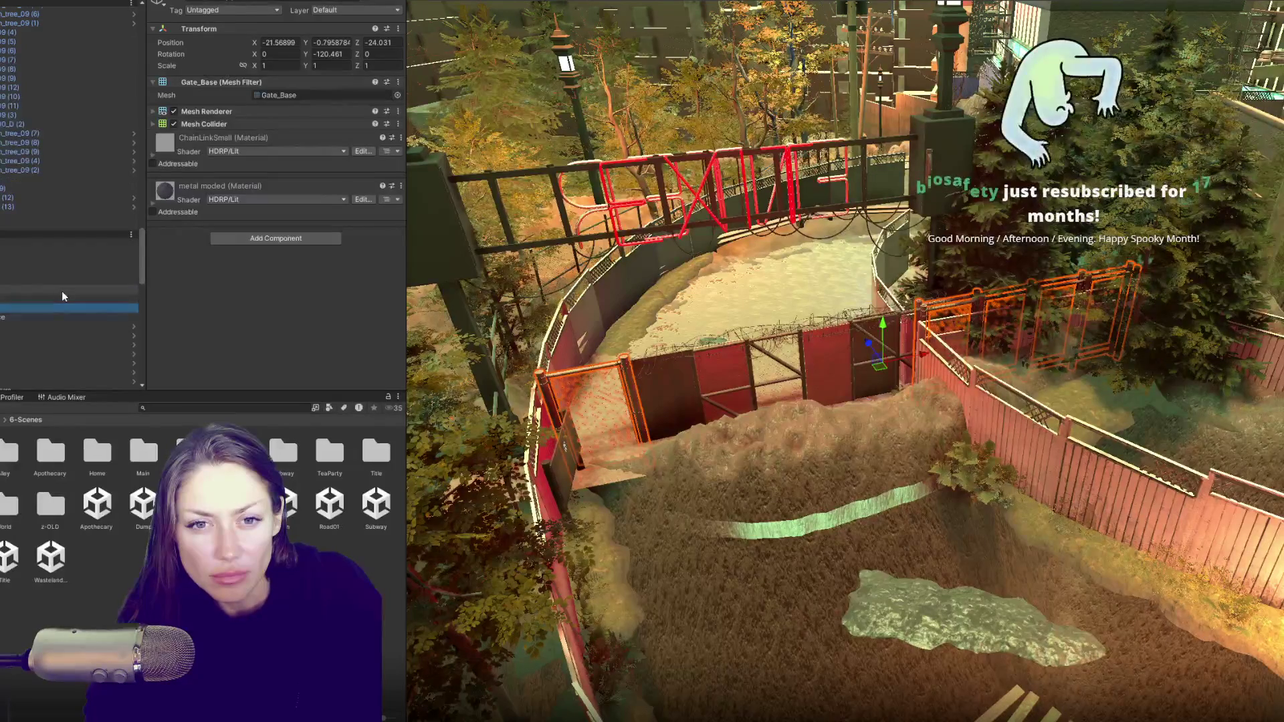
drag(5, 101, 8, 329)
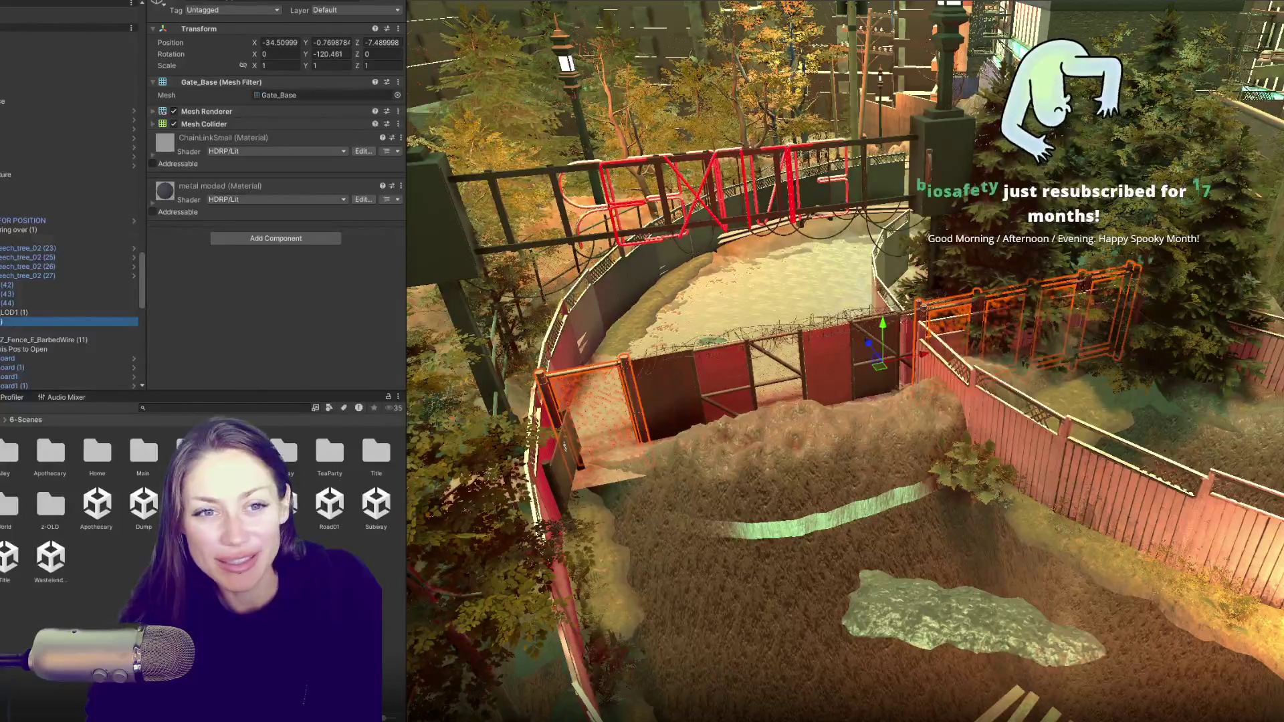
- Orbit low around the exit gate to check it, then select the Title scene file
scroll(713, 395, down, 2)
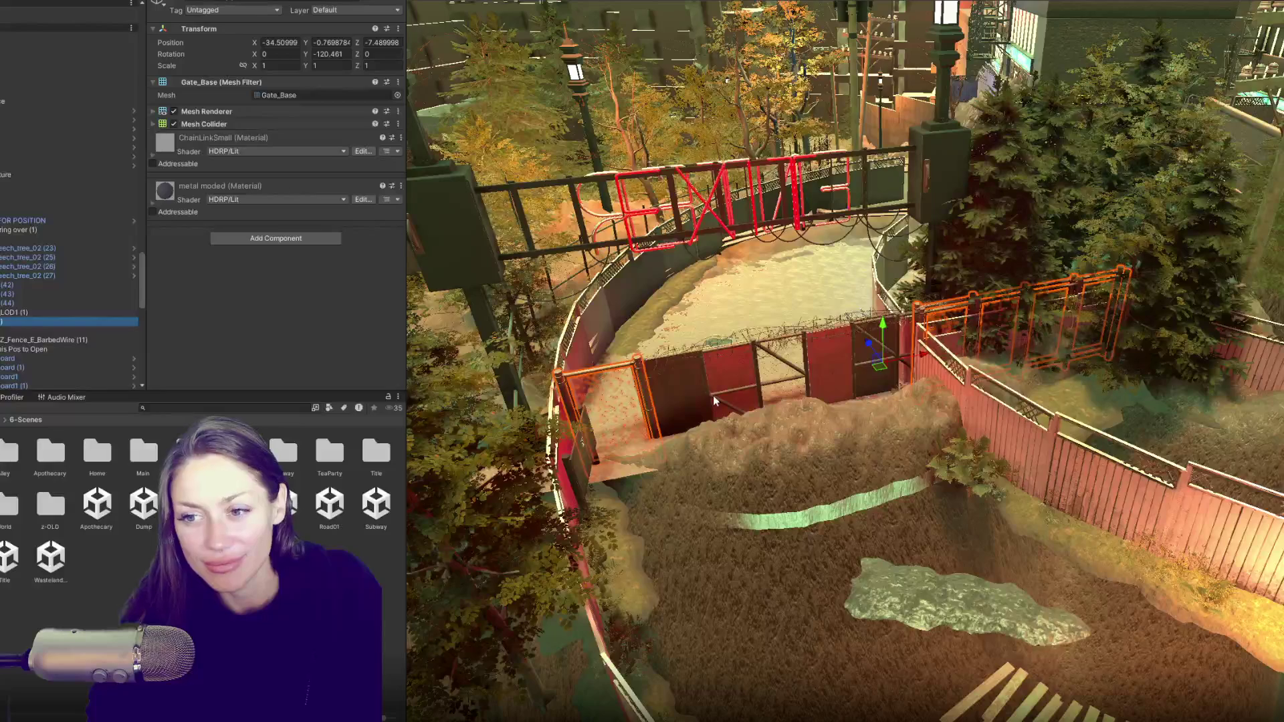
mouse_move(694, 384)
mouse_down()
mouse_move(1200, 331)
mouse_move(695, 370)
mouse_up()
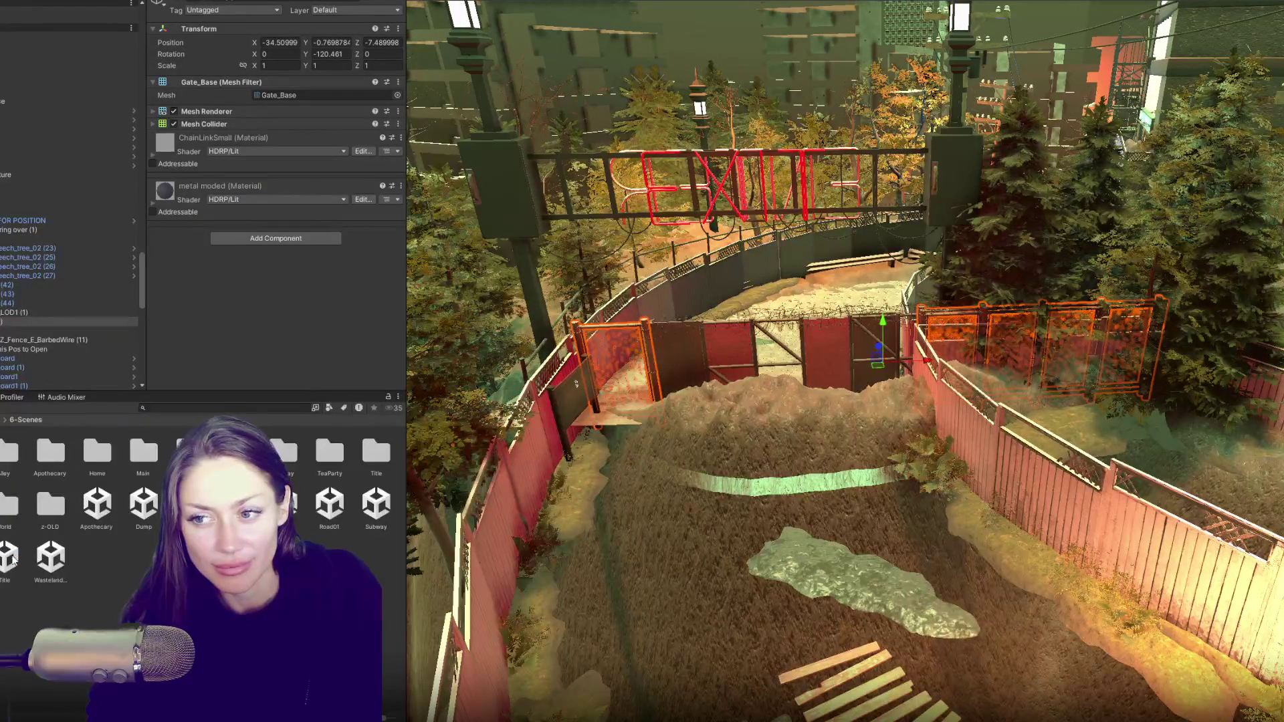
click(10, 557)
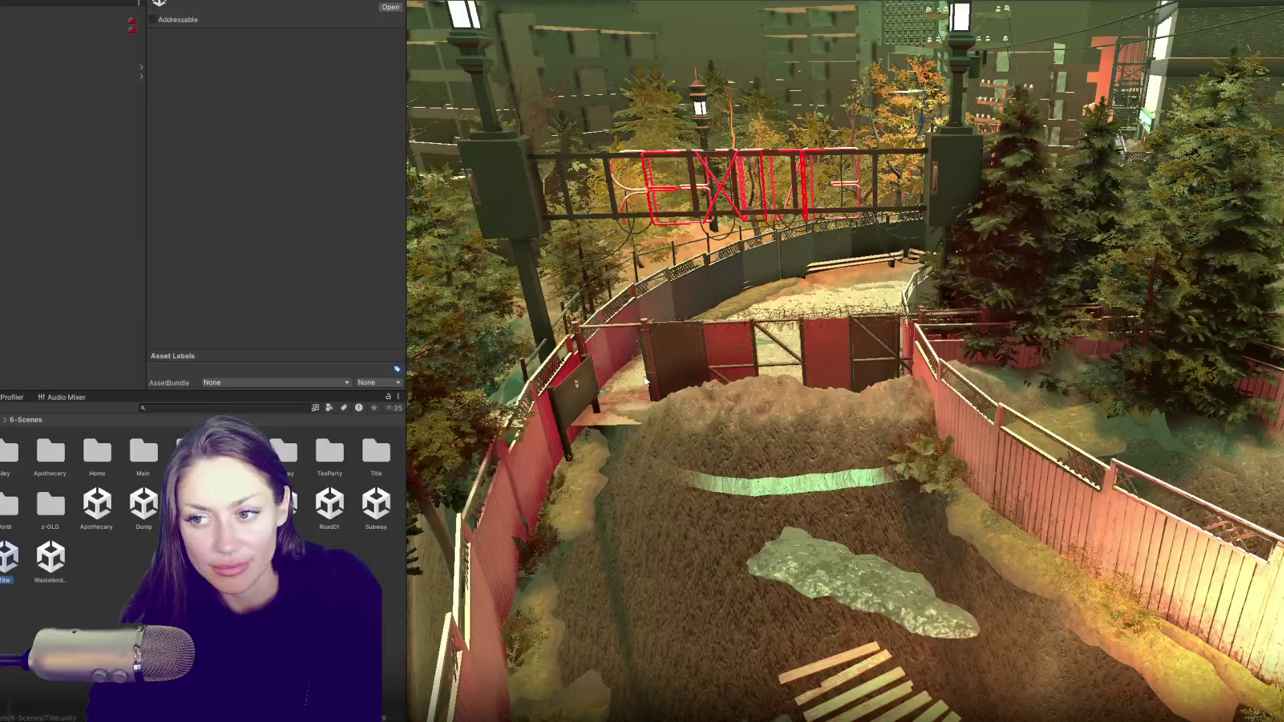
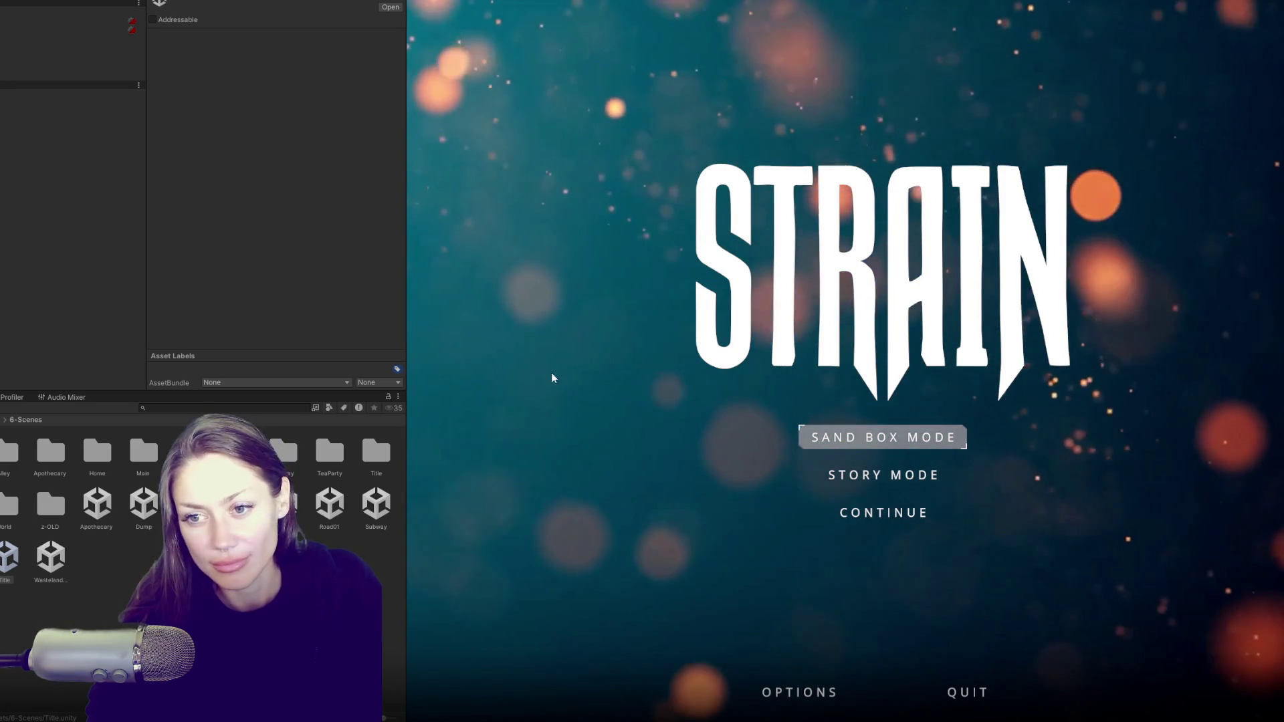
- Enlarge the Game view and start a new Sand Box Mode game from the title screen
drag(405, 323, 190, 323)
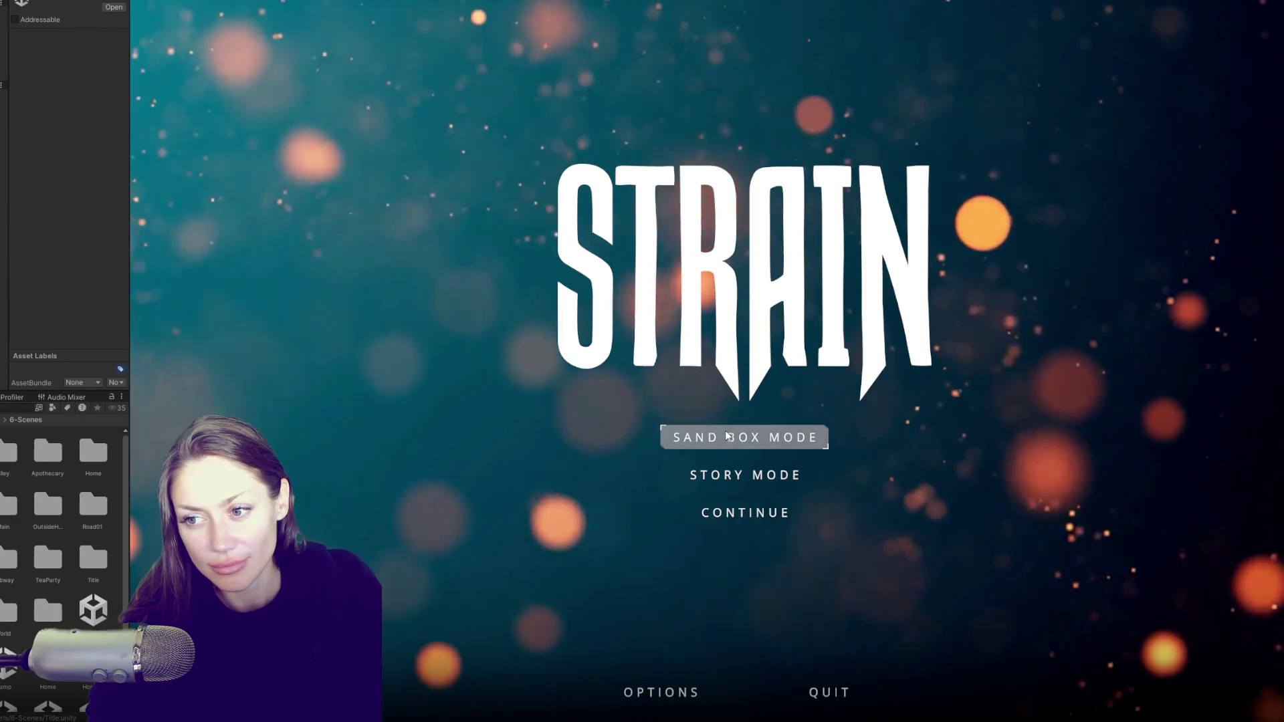
click(726, 440)
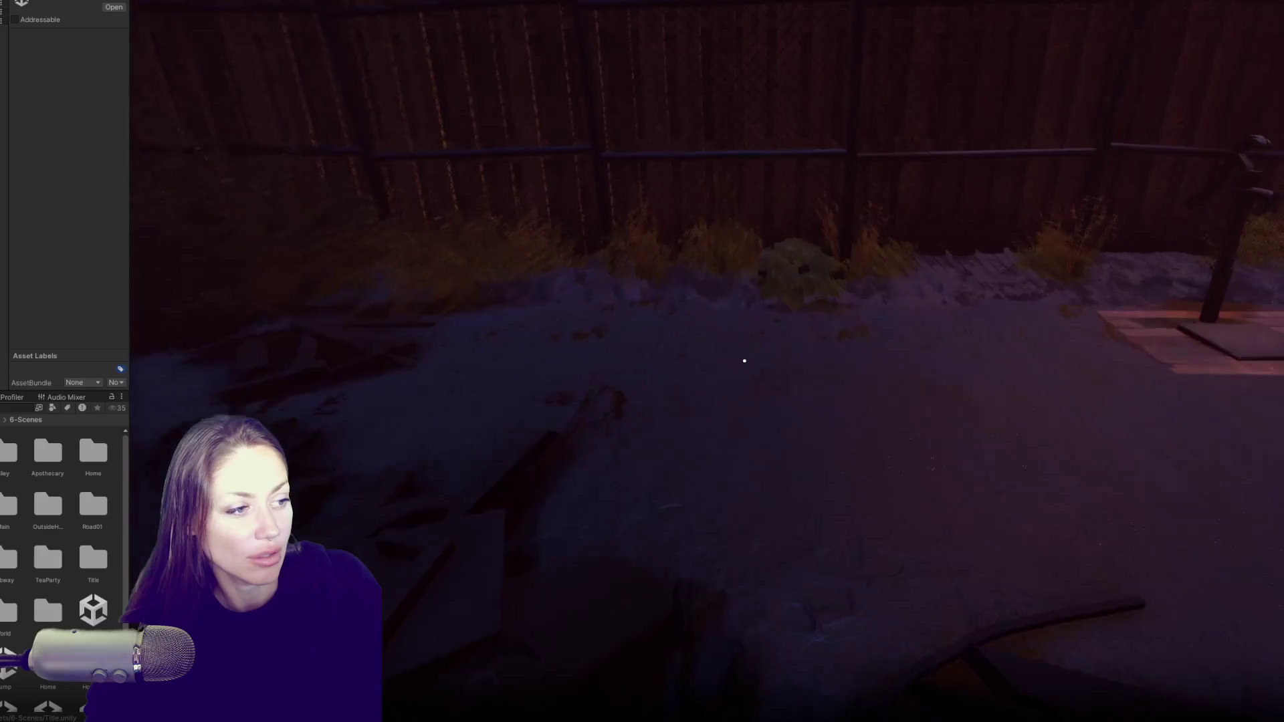
- Check the task list, then forage the wildberries from the bush and eat them
key(Escape)
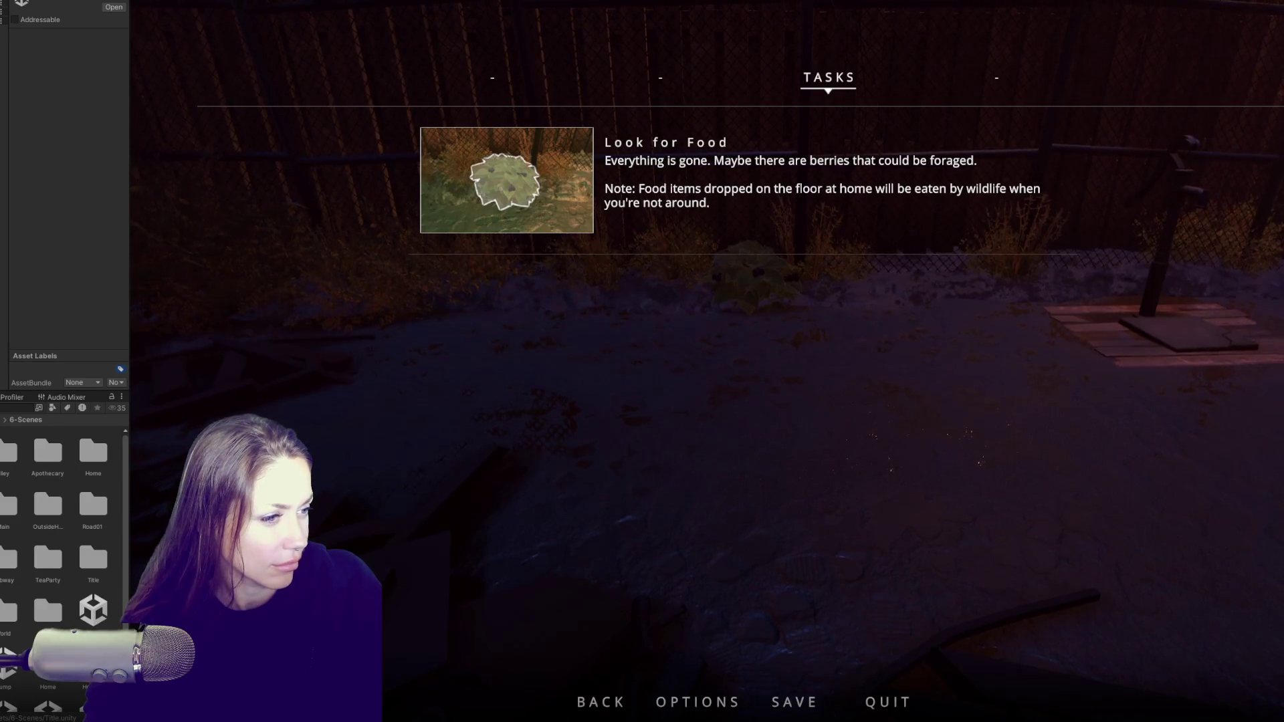
key(Escape)
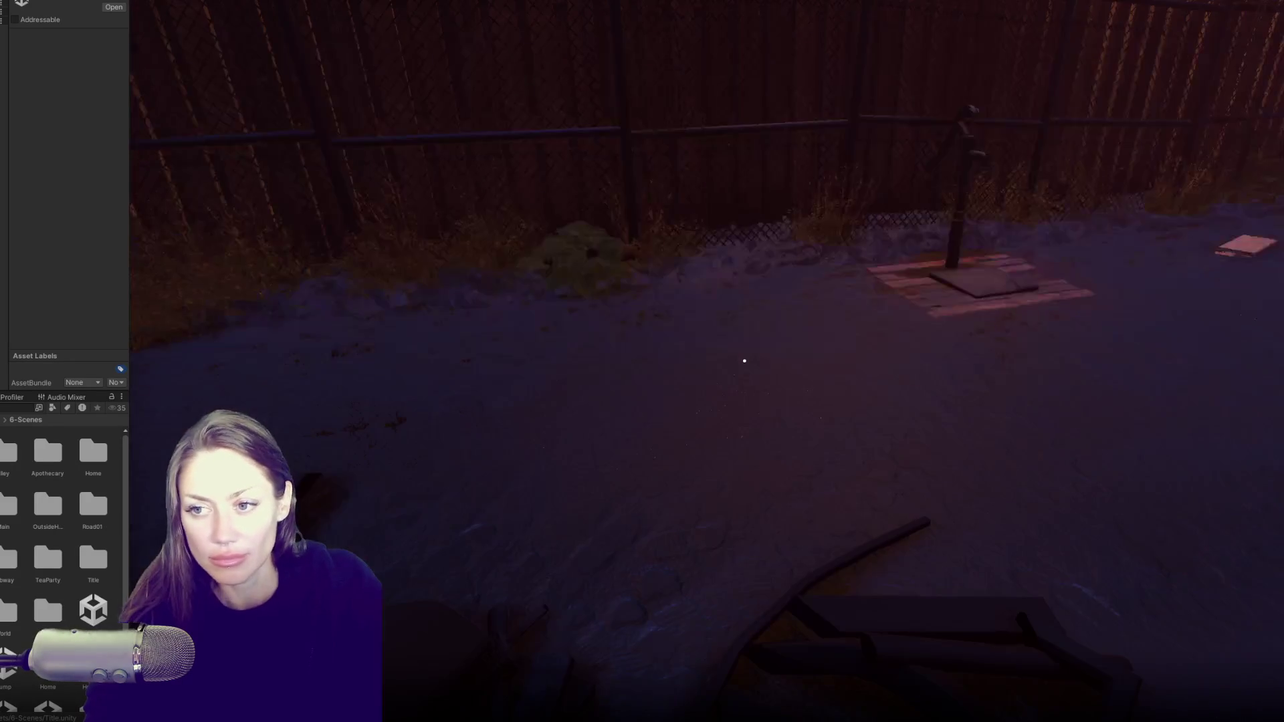
key(w)
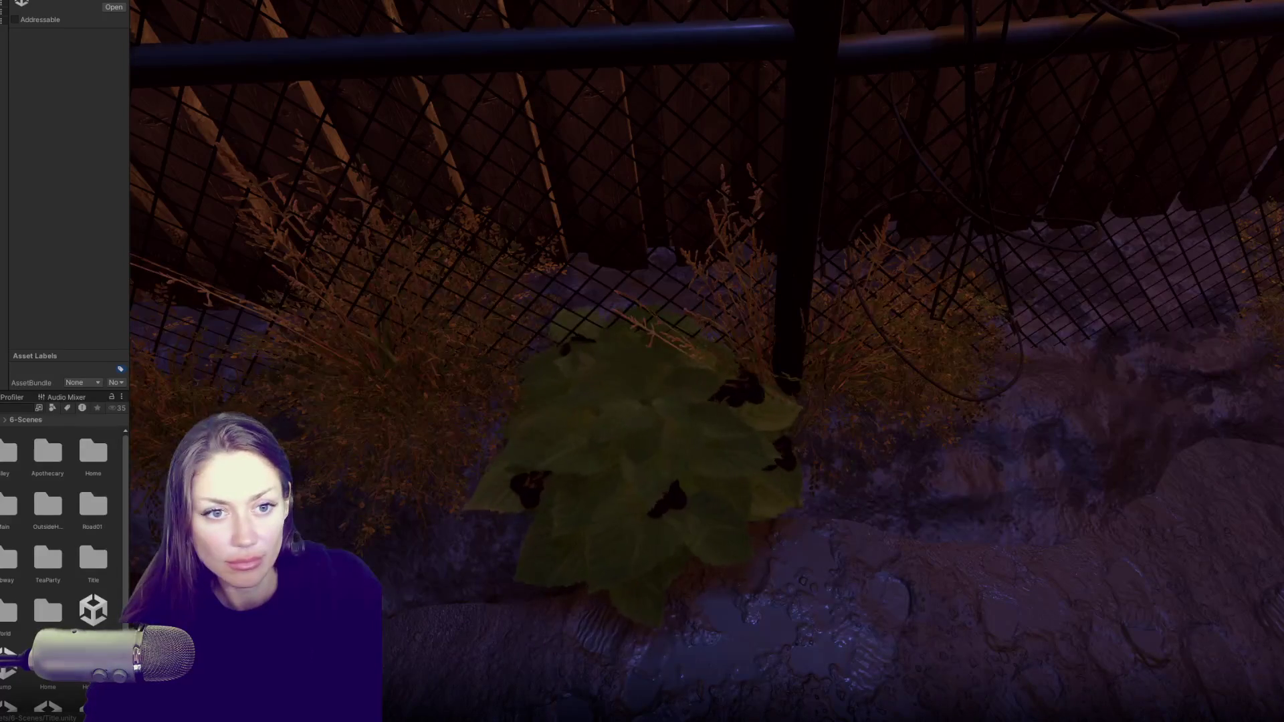
key(e)
click(744, 361)
- Pick up the newspaper and place a Newspaper Bed from the build recipes
key(w)
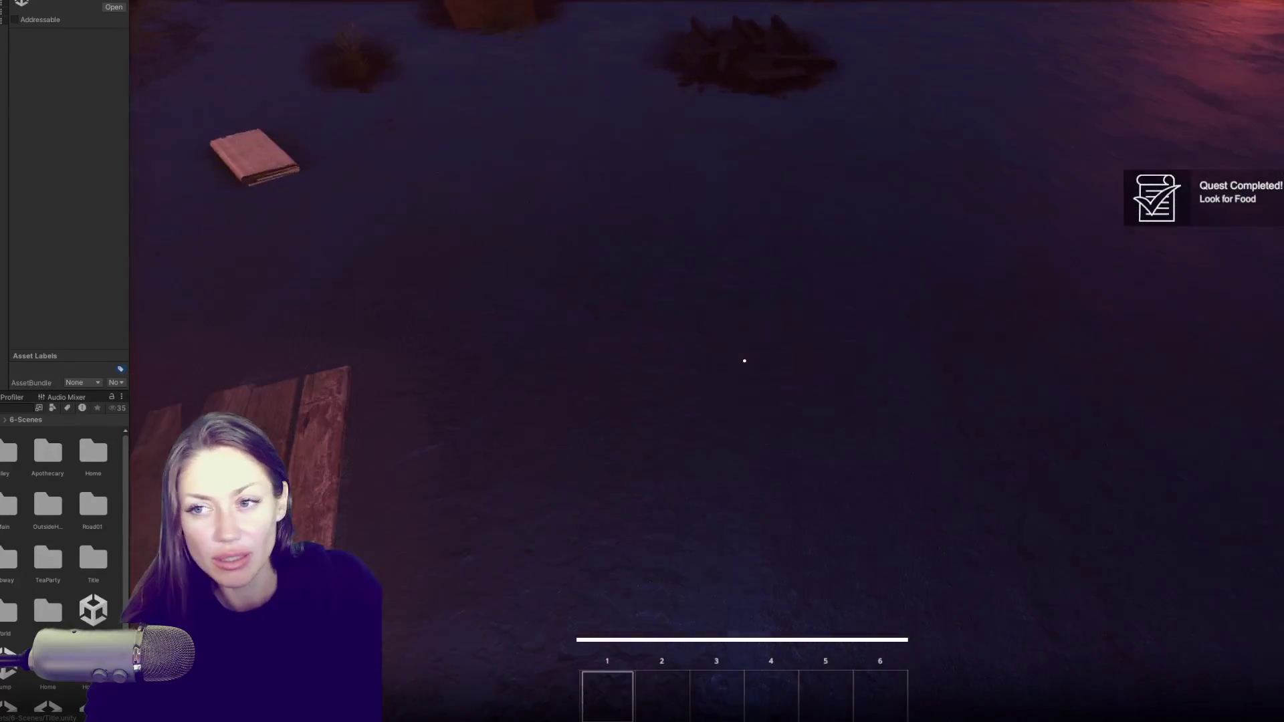
key(e)
key(Escape)
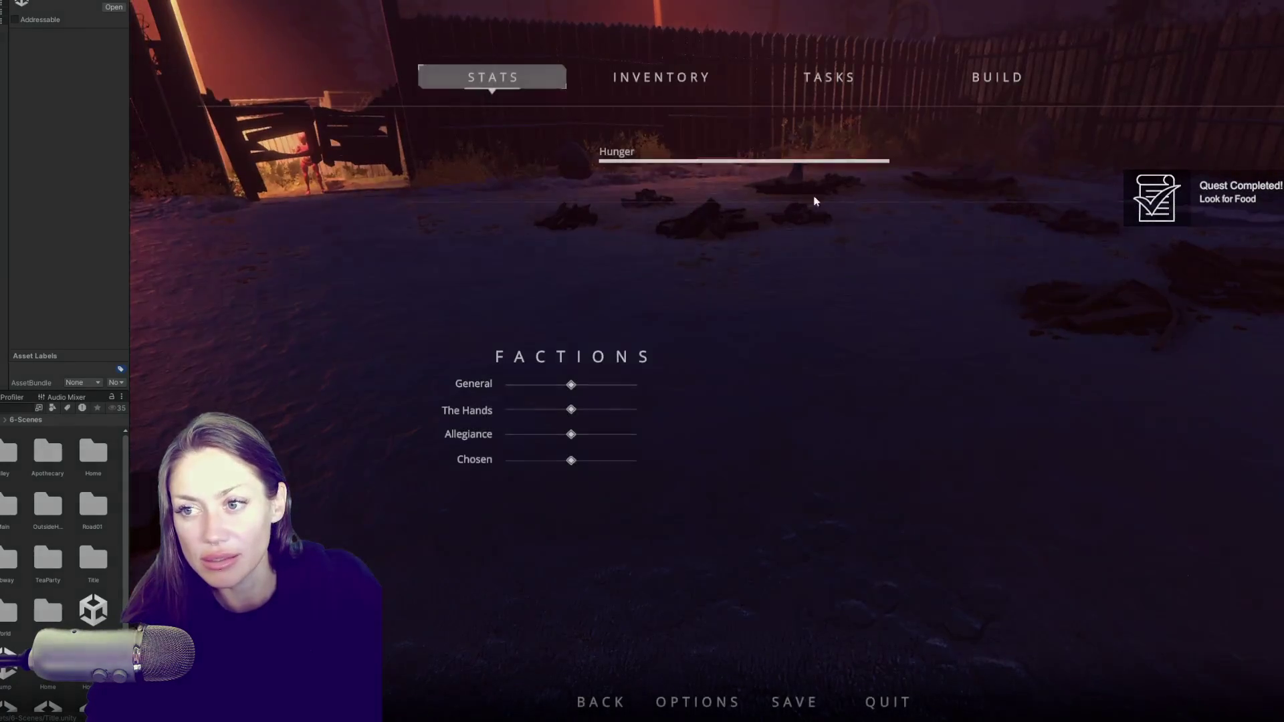
click(956, 80)
click(472, 167)
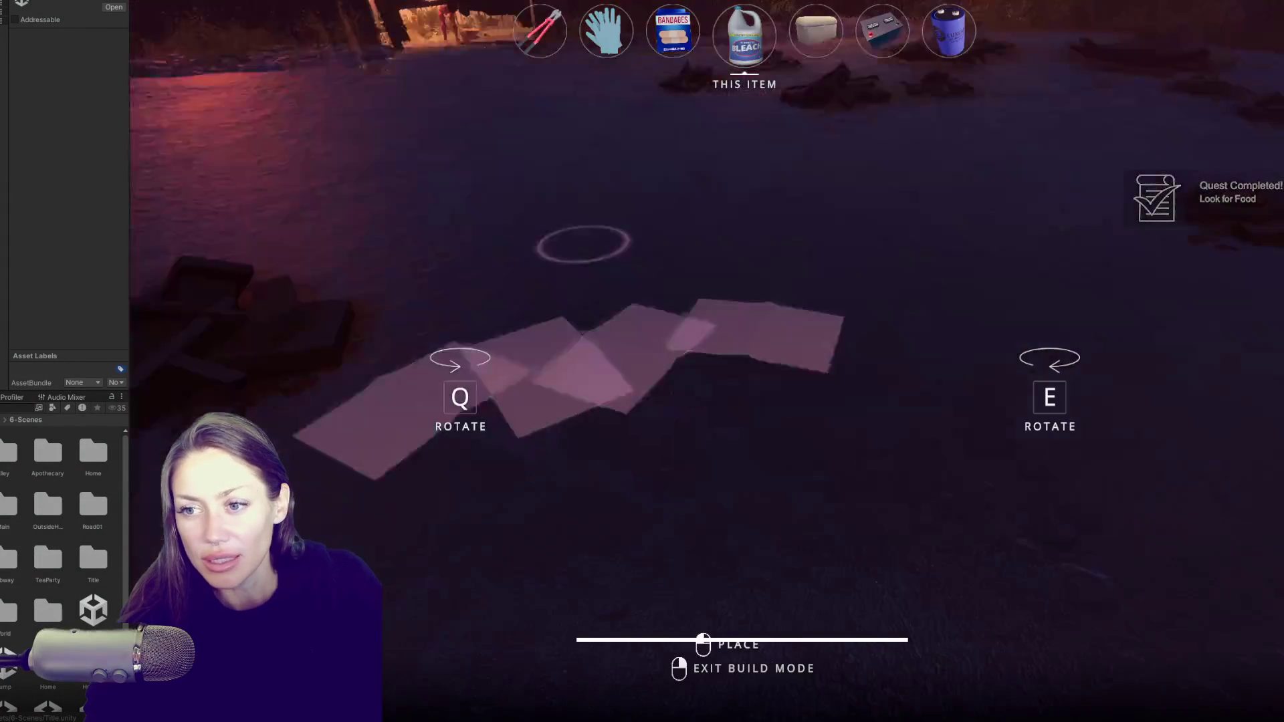
click(744, 361)
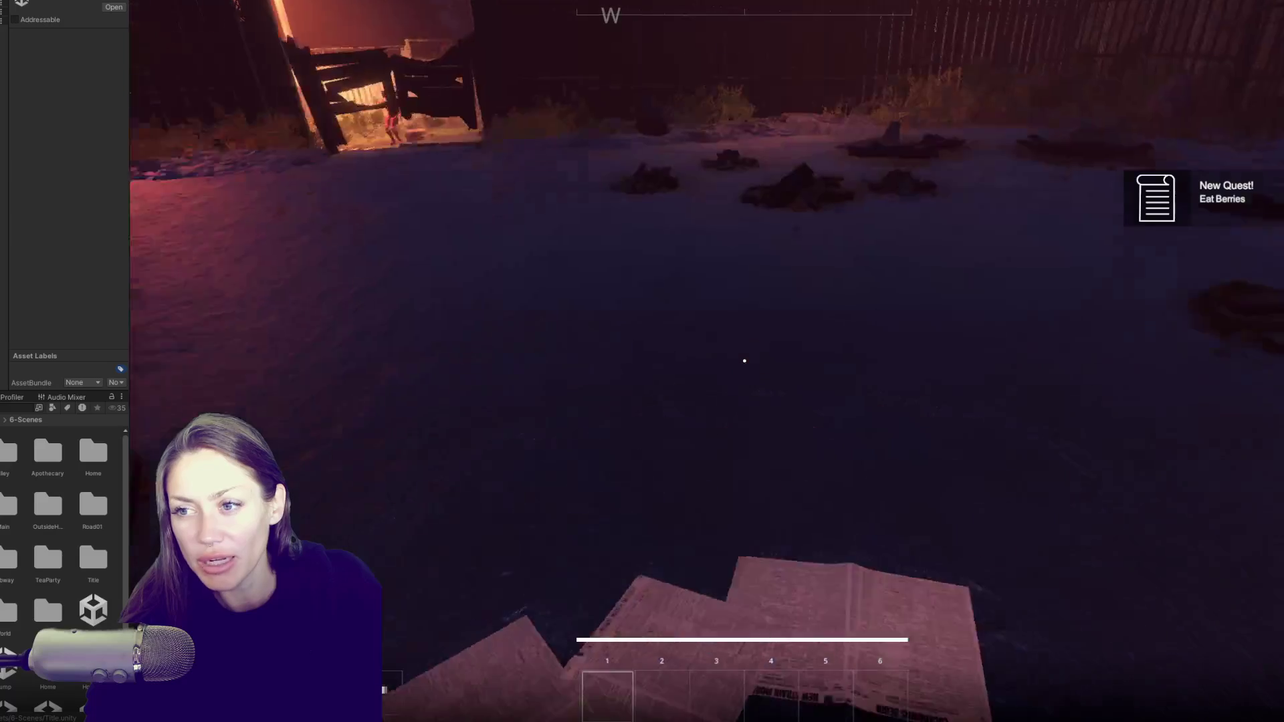
- Walk up to the fence gate and review the Newspaper Bed recipe and task list
key(w)
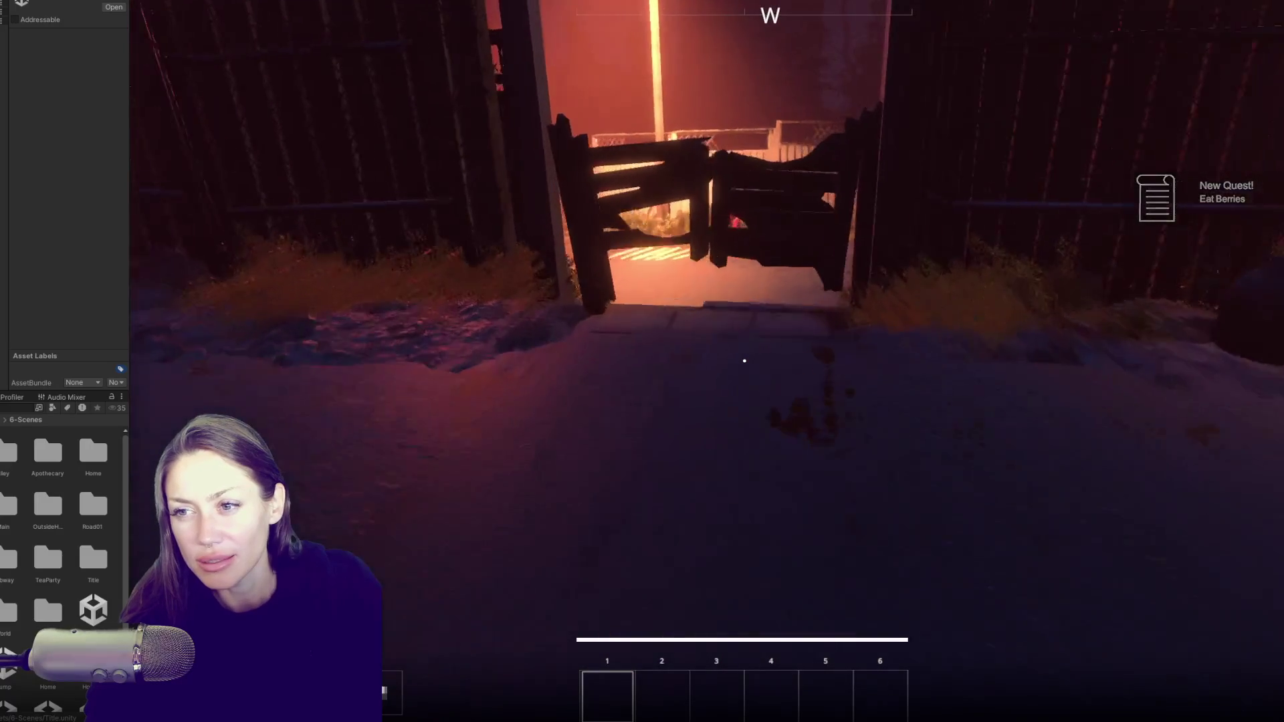
key(w)
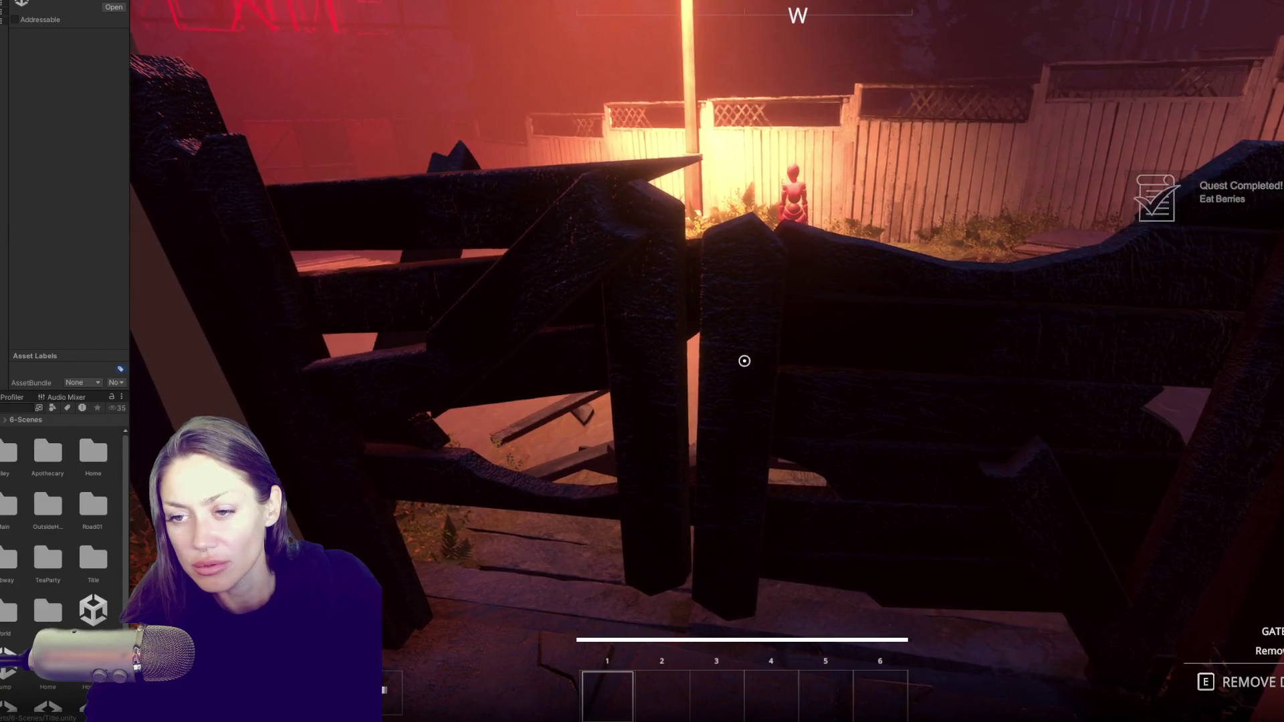
key(Escape)
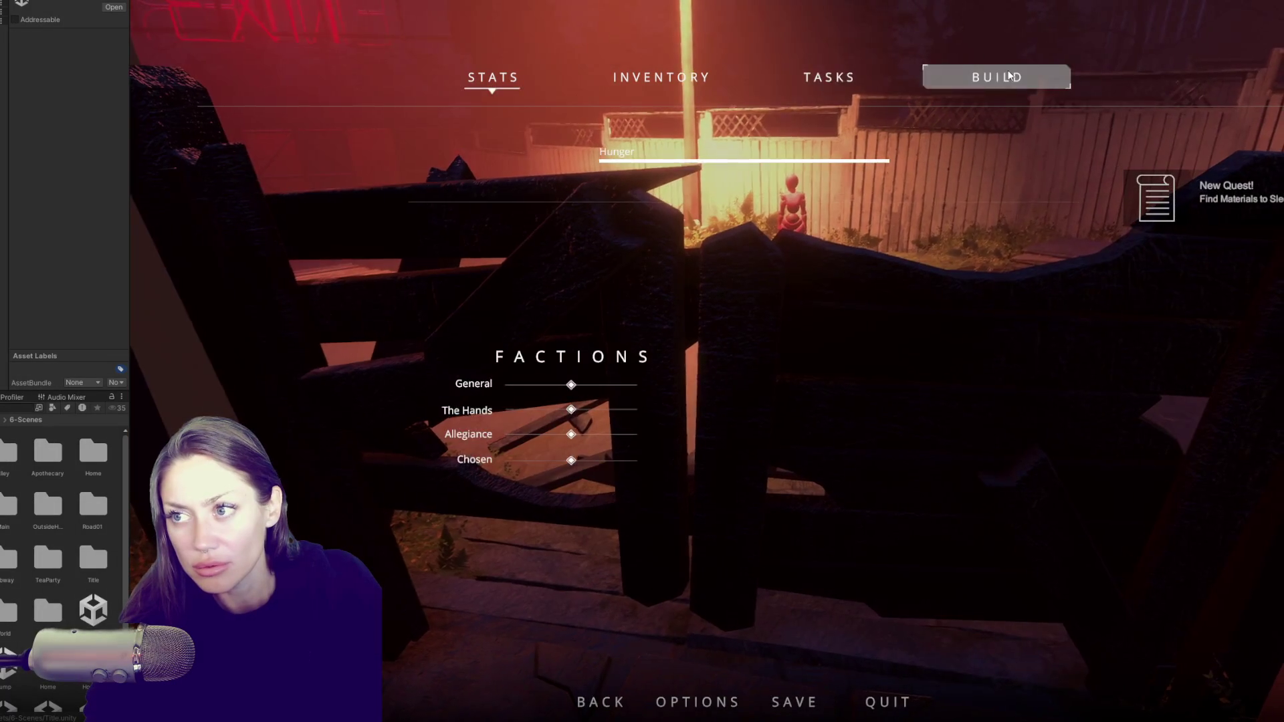
click(996, 77)
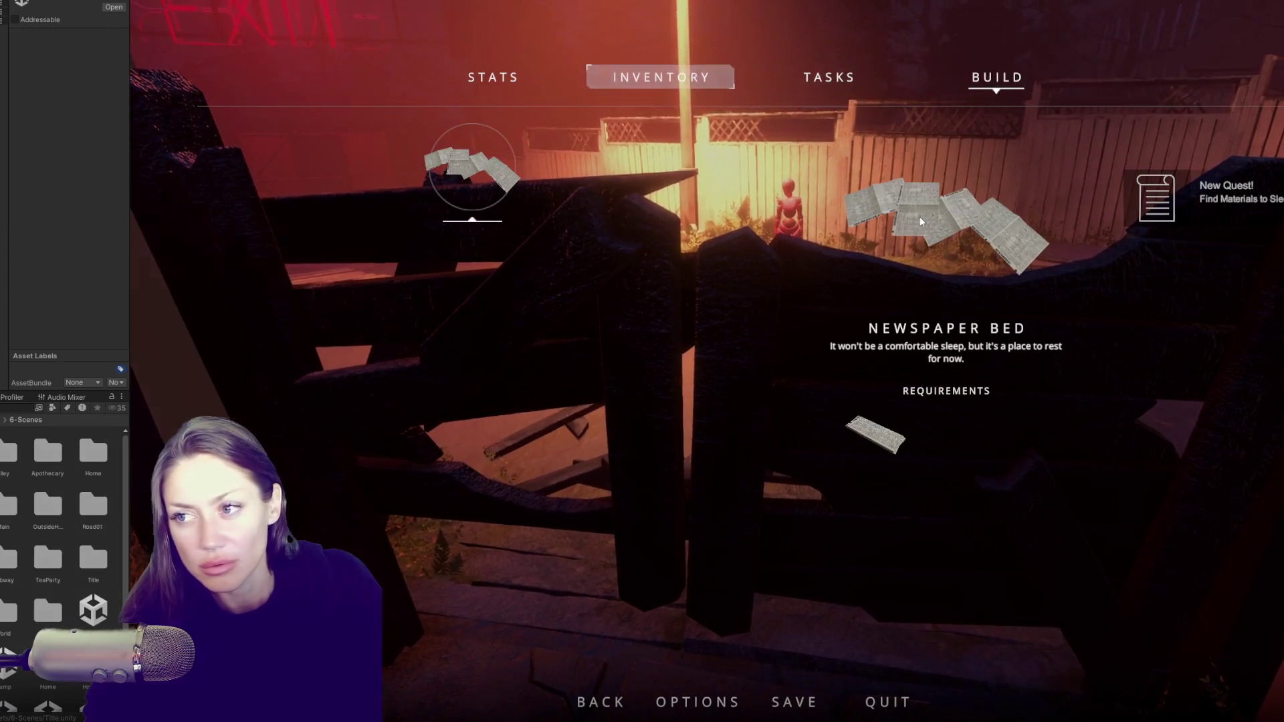
key(Escape)
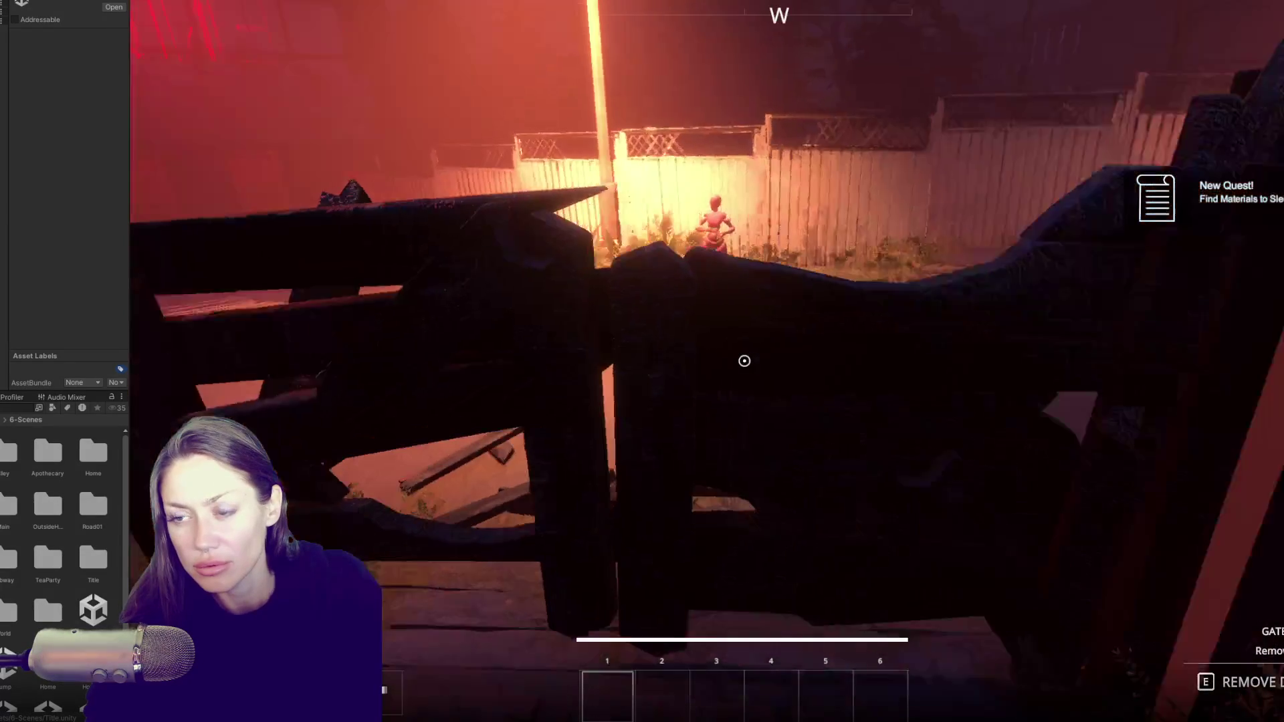
key(Escape)
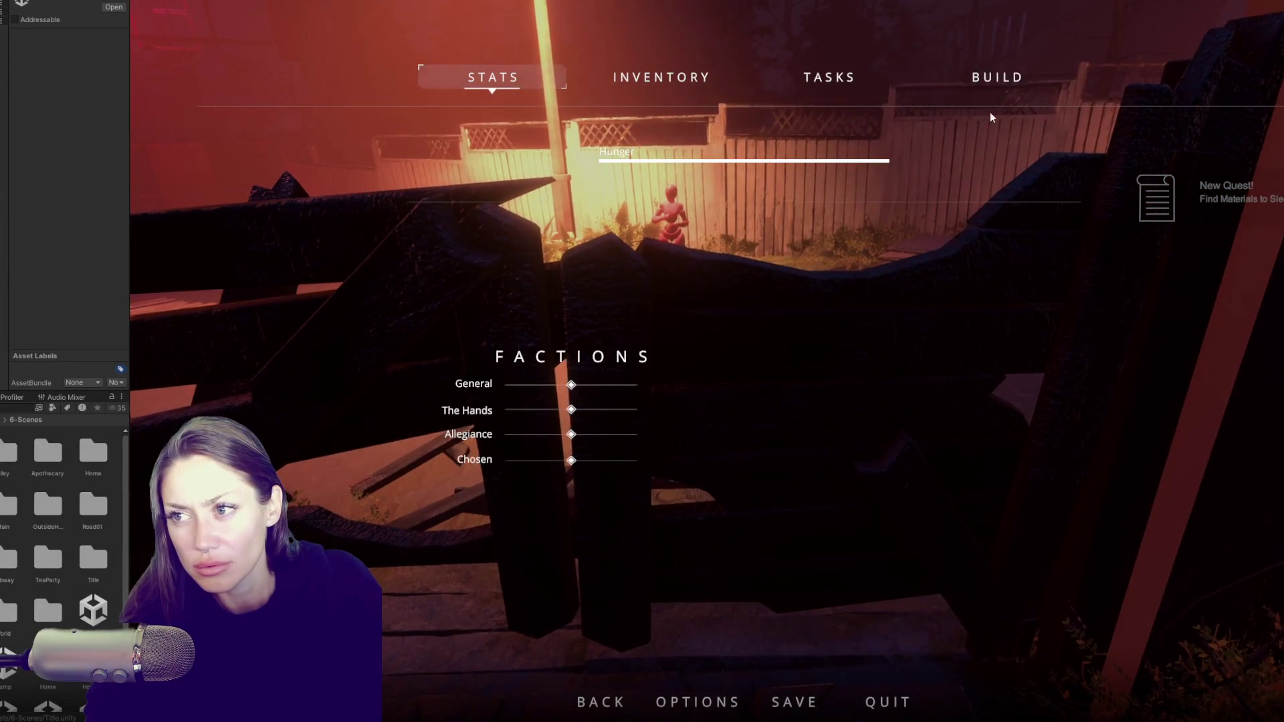
click(968, 81)
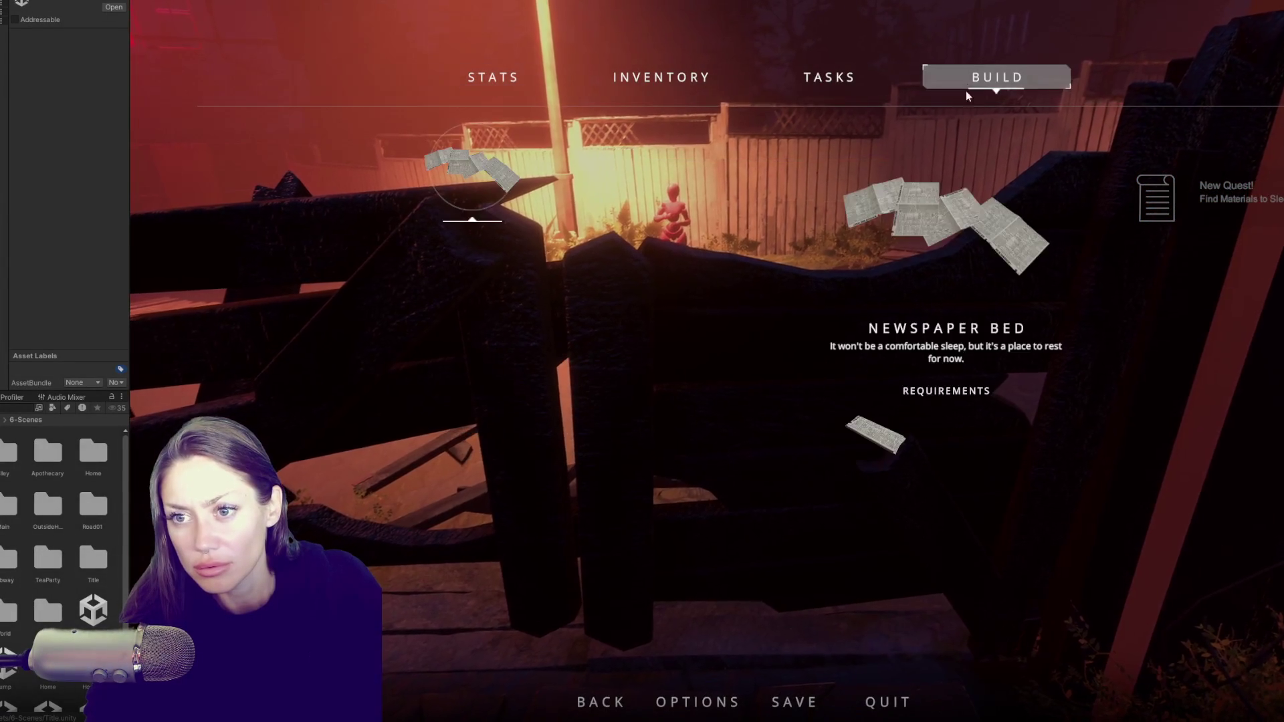
click(869, 78)
key(Escape)
key(Escape)
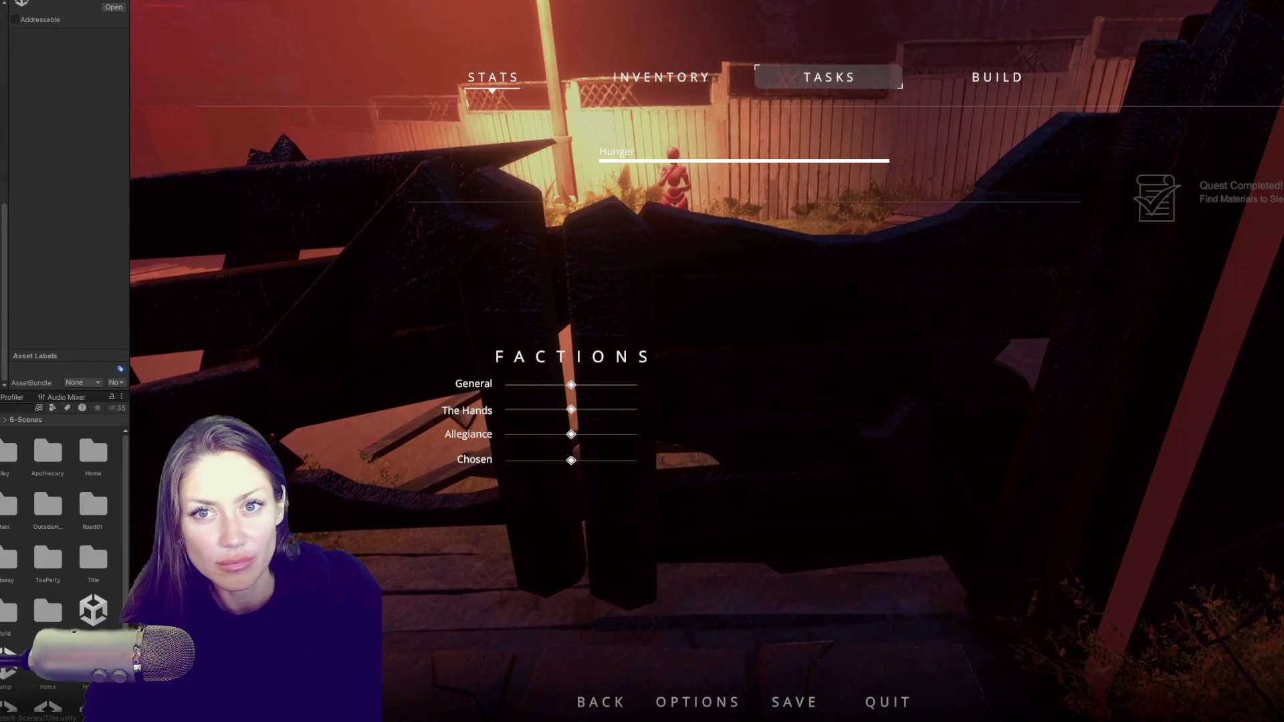
key(Escape)
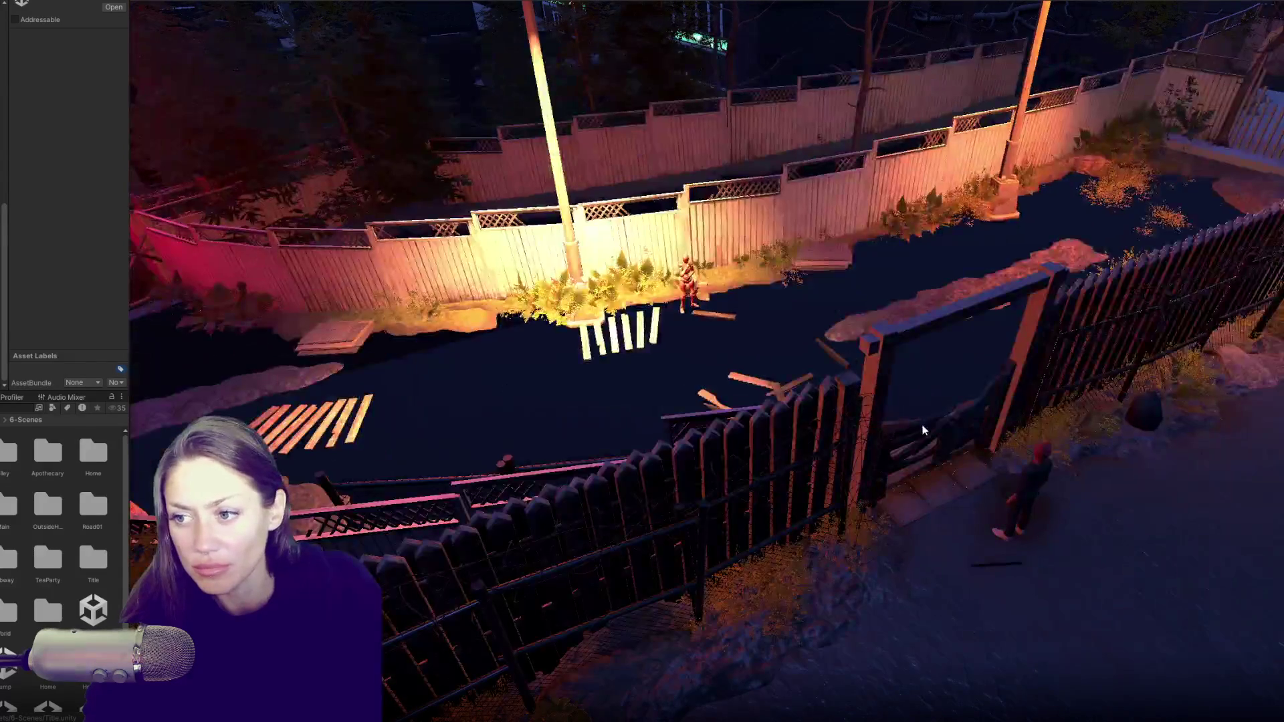
- Select the burnt gate piece to view its Inspector components, then stop Play mode
click(924, 430)
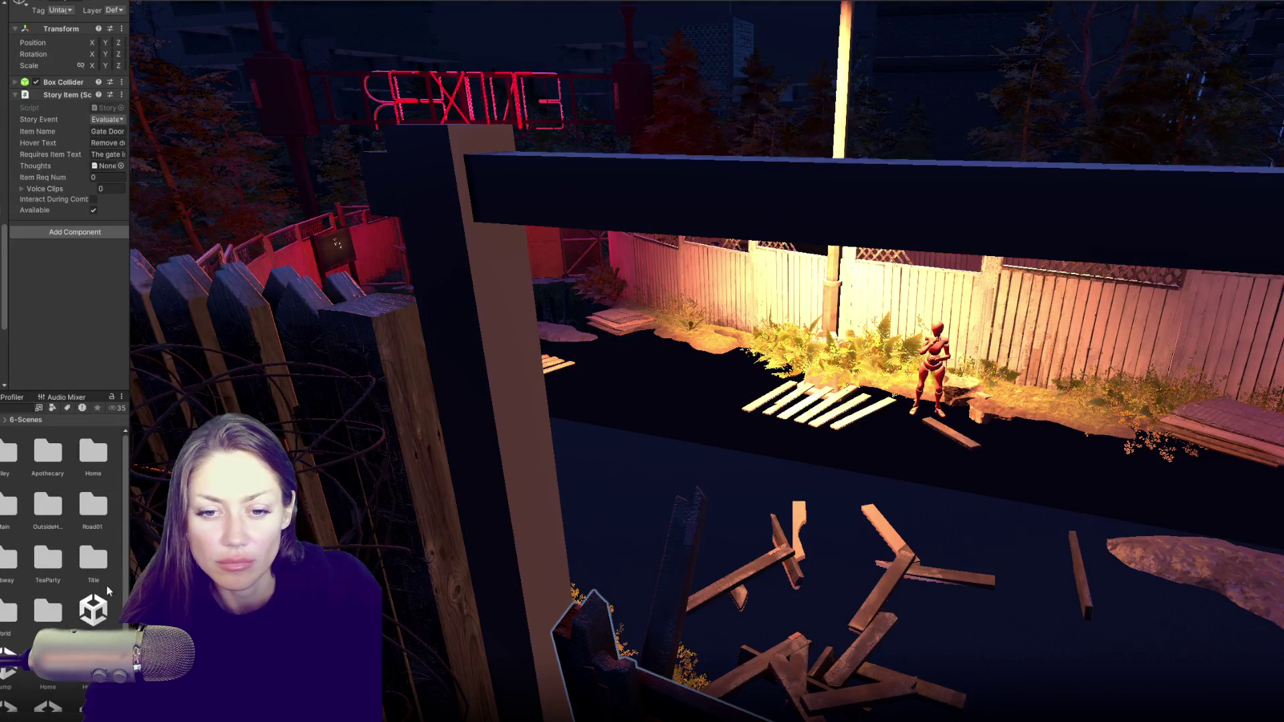
scroll(92, 602, down, 3)
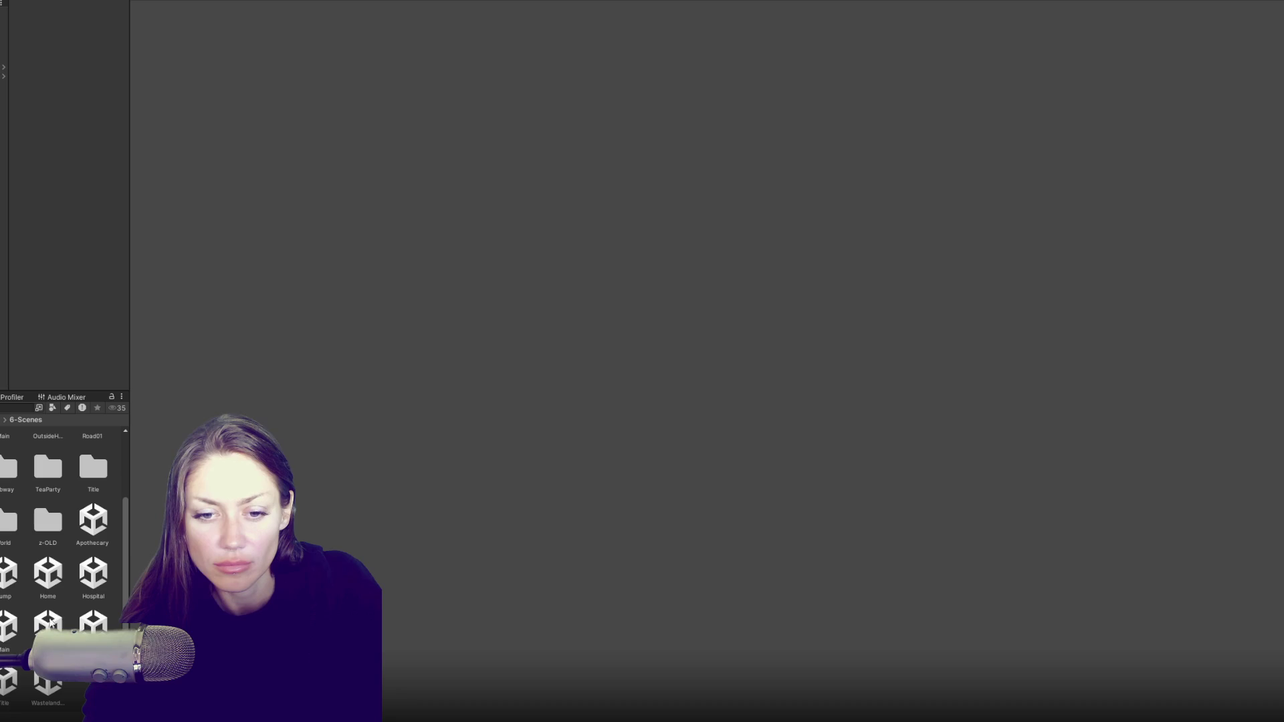
- Load the Home scene, select the window-frame object, and type 's' into the Project search
click(46, 580)
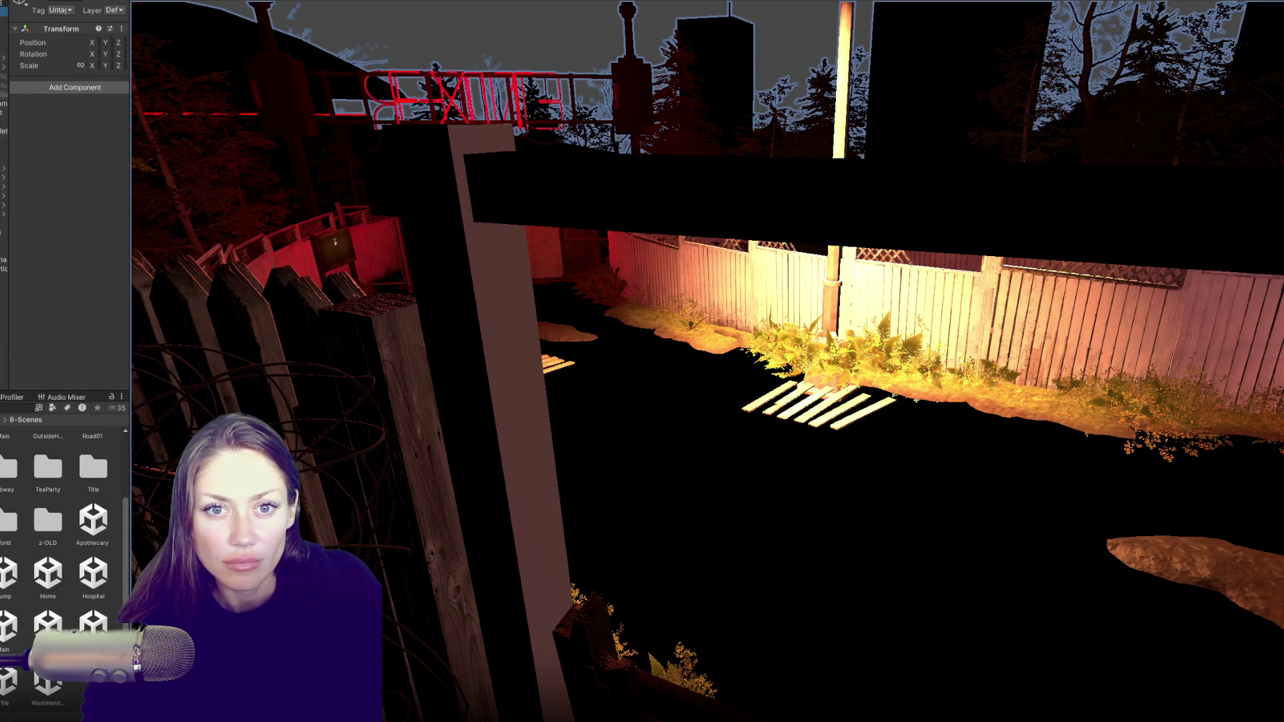
click(4, 104)
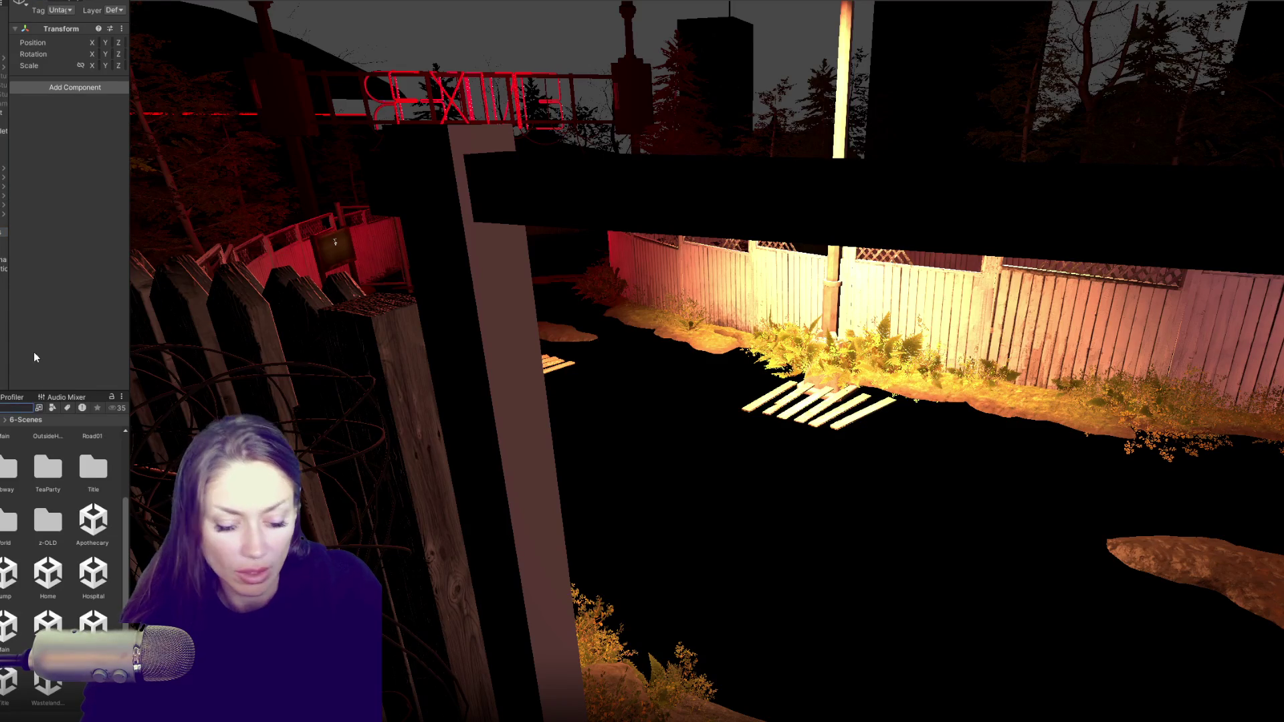
text(s)
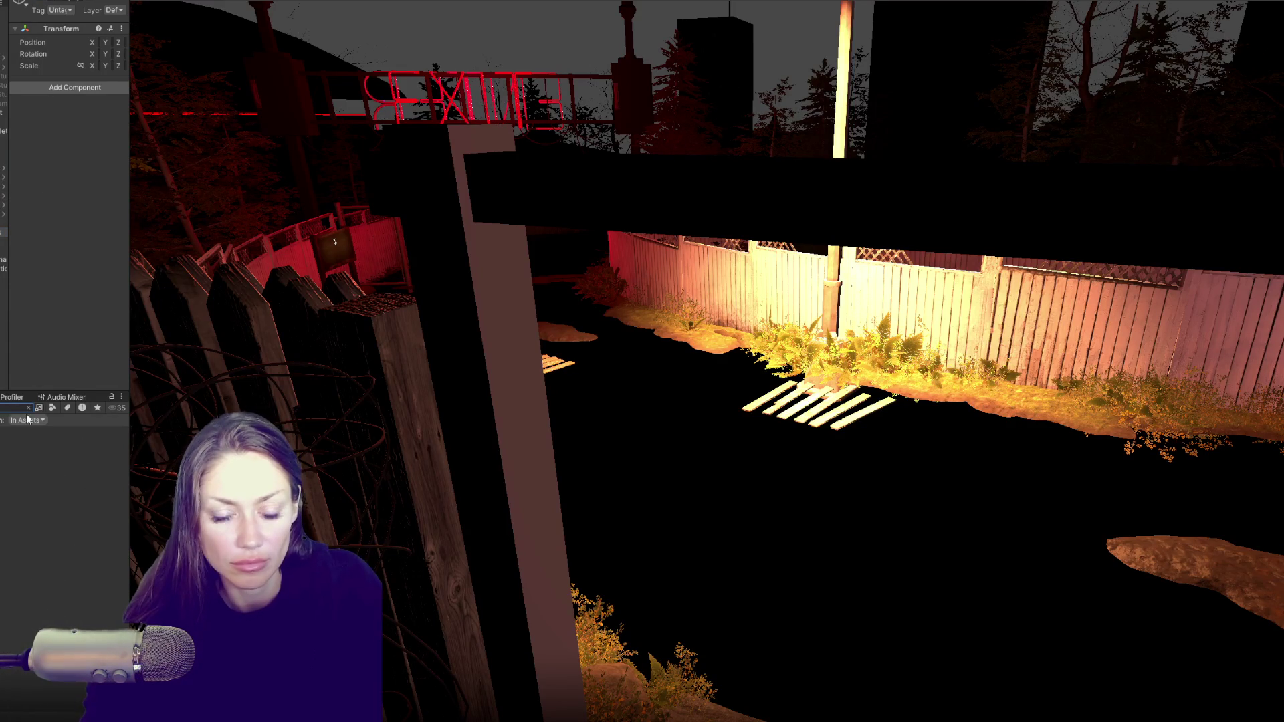
- Open Notifications.cs in VS Code, dismissing the corrupt-installation warning
double_click(99, 449)
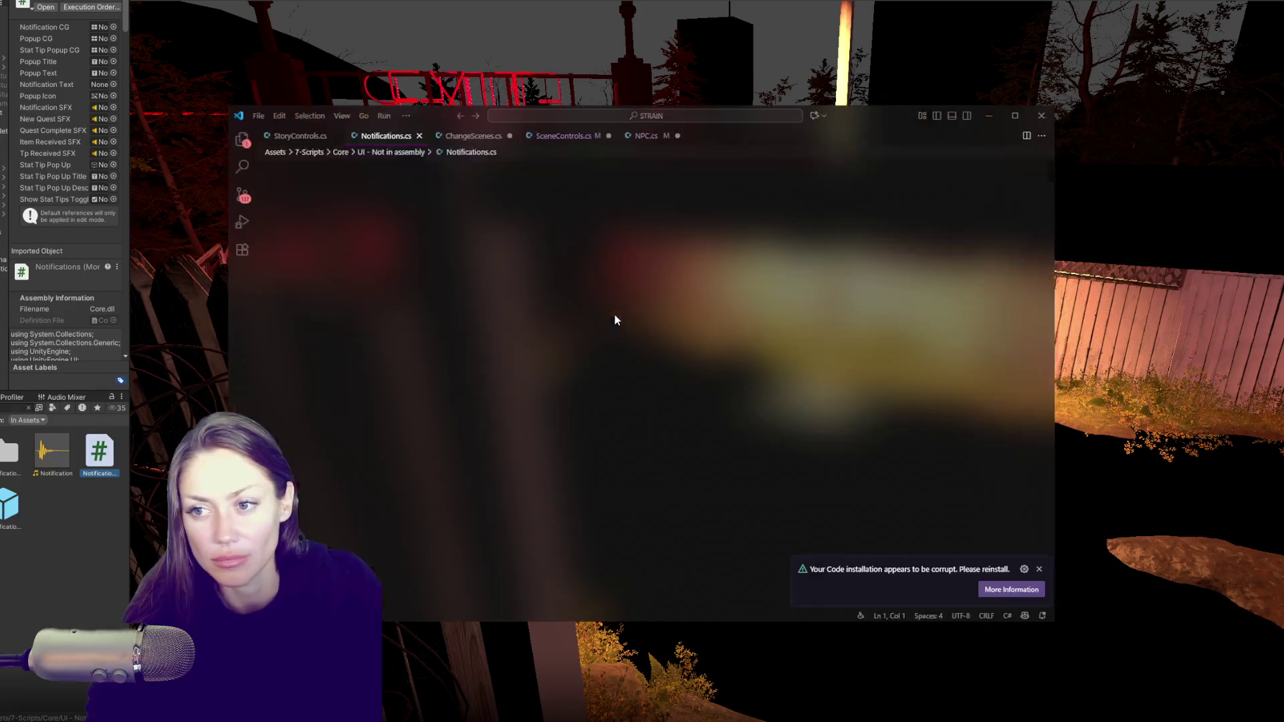
click(615, 320)
click(1038, 569)
scroll(722, 390, down, 4)
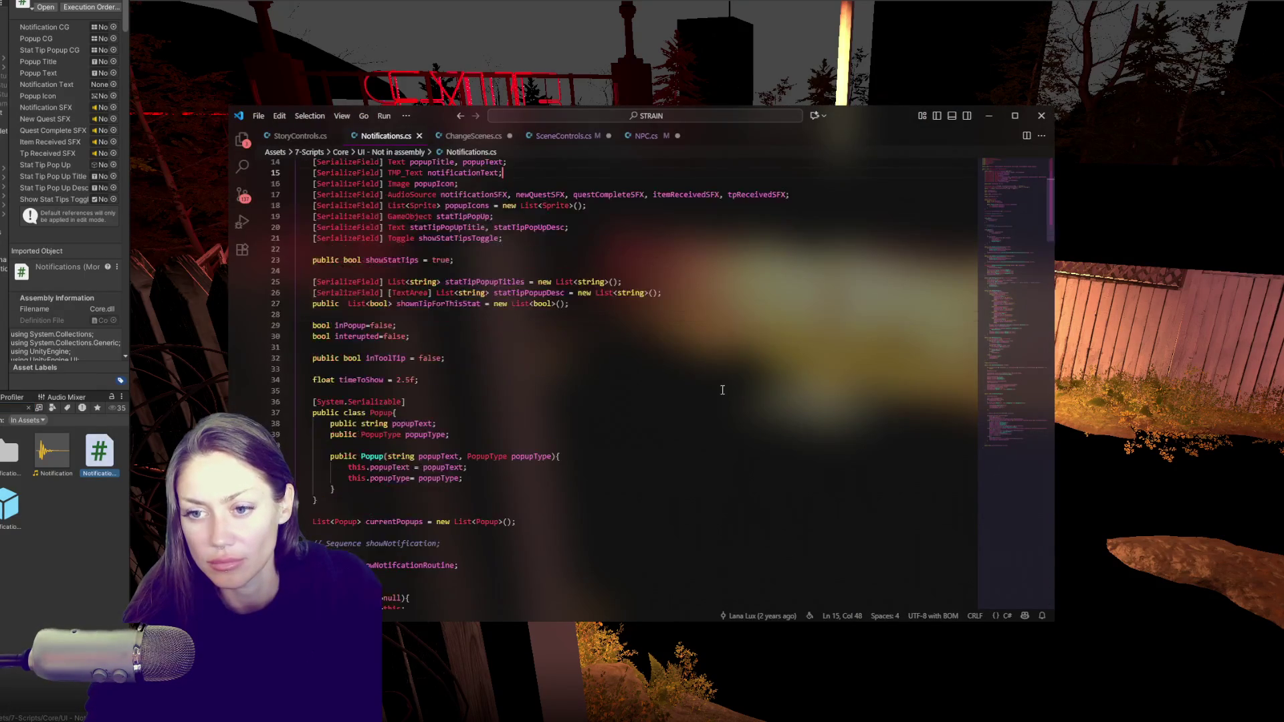
- Retype the 2.5f timeToShow value on line 34 with 1, save, and return to Unity
double_click(399, 380)
text(1)
key(Escape)
key(Up)
key(alt+Tab)
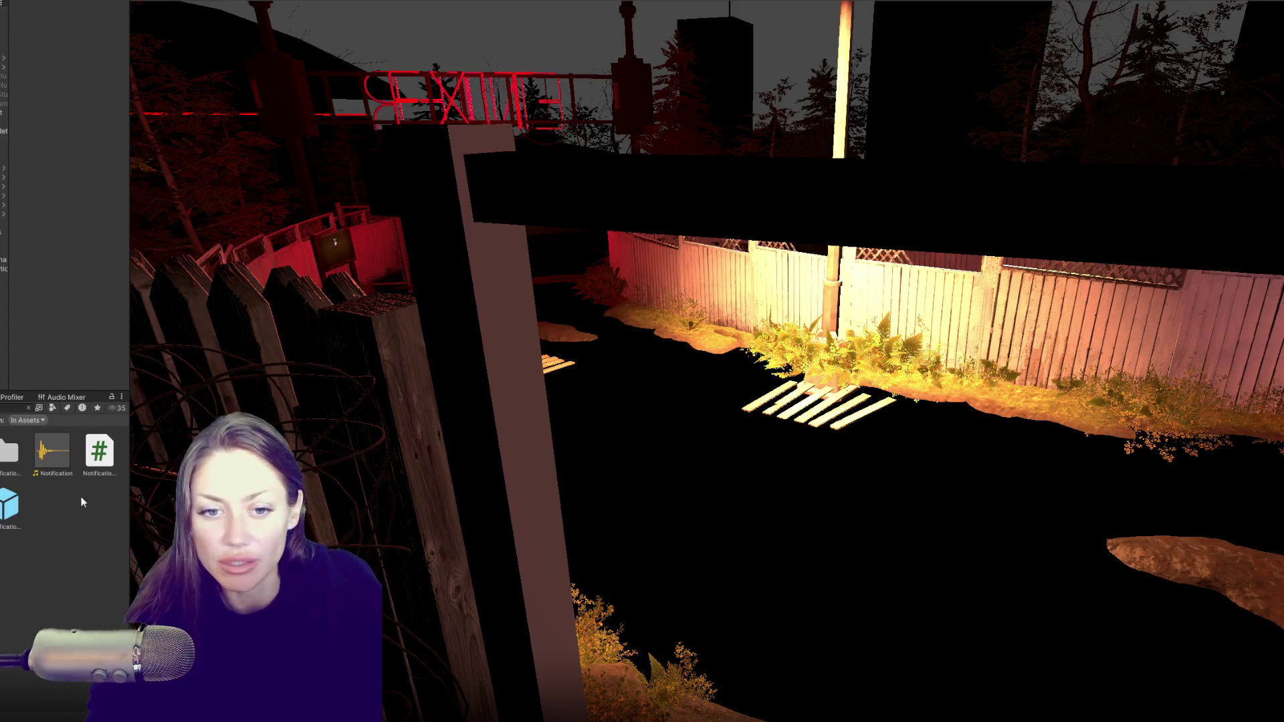
- Open the Title scene from 6-Scenes, saving the Home scene changes when prompted
click(28, 407)
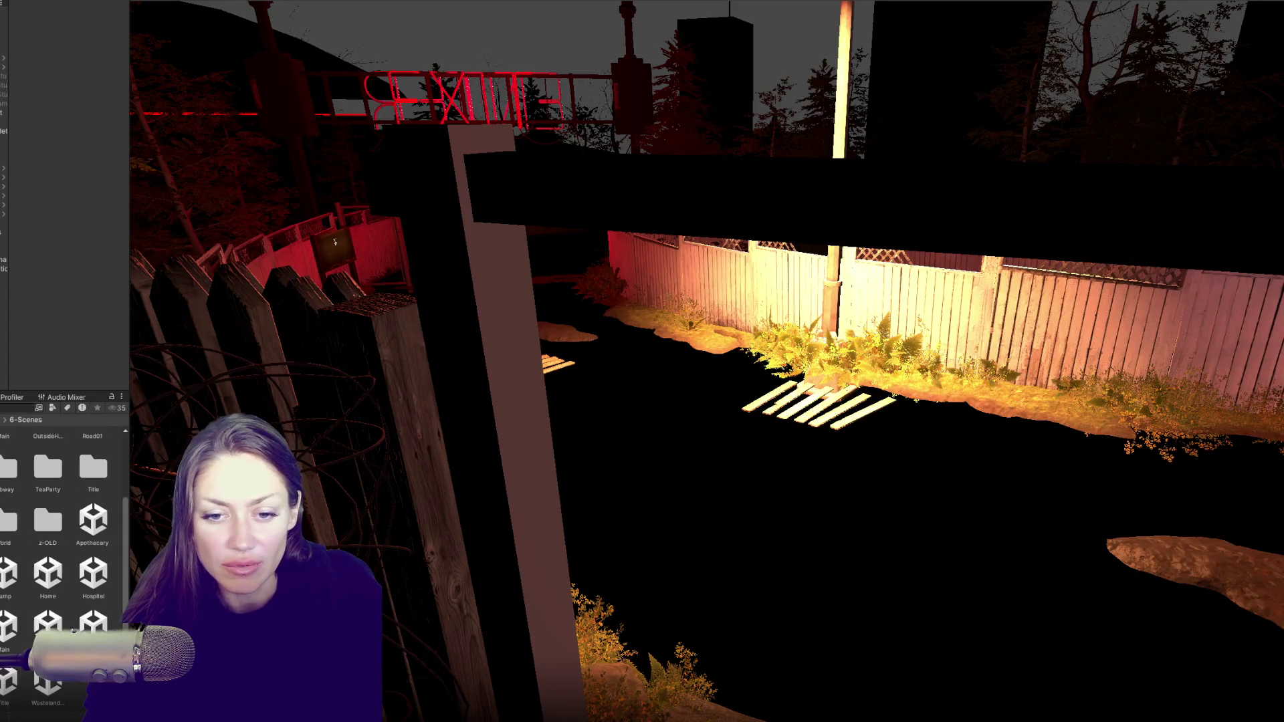
double_click(15, 677)
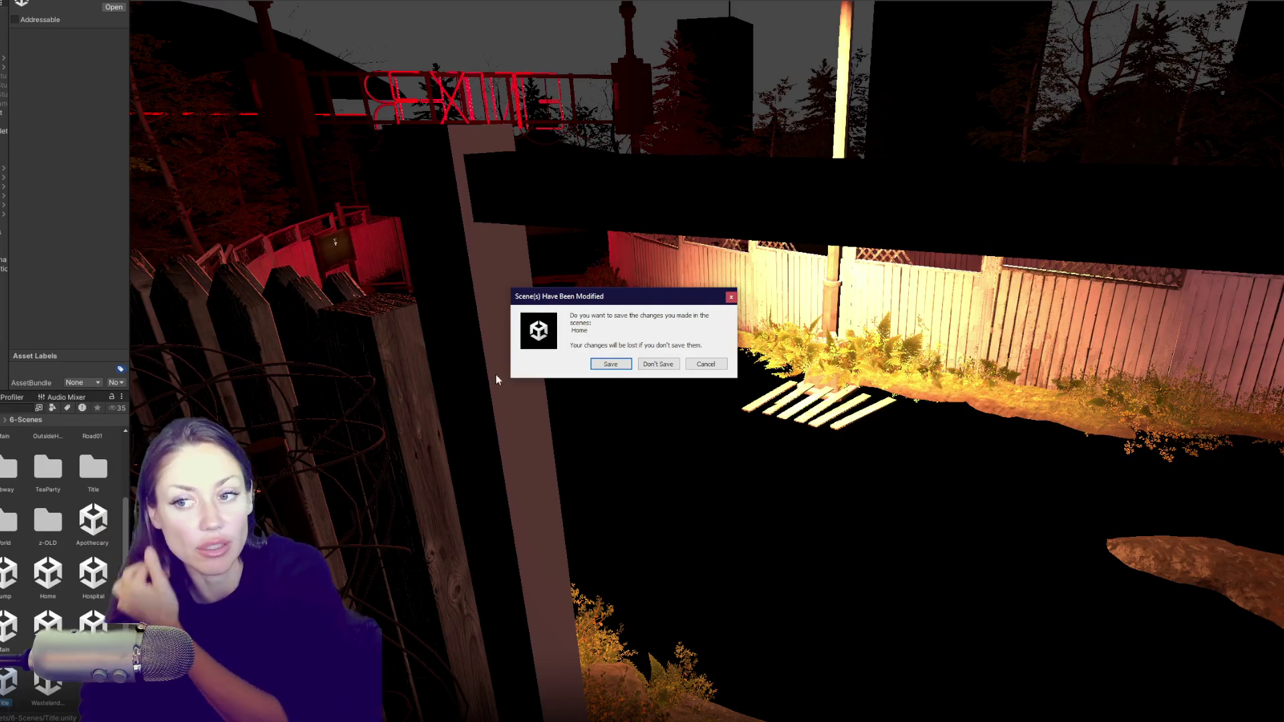
click(612, 363)
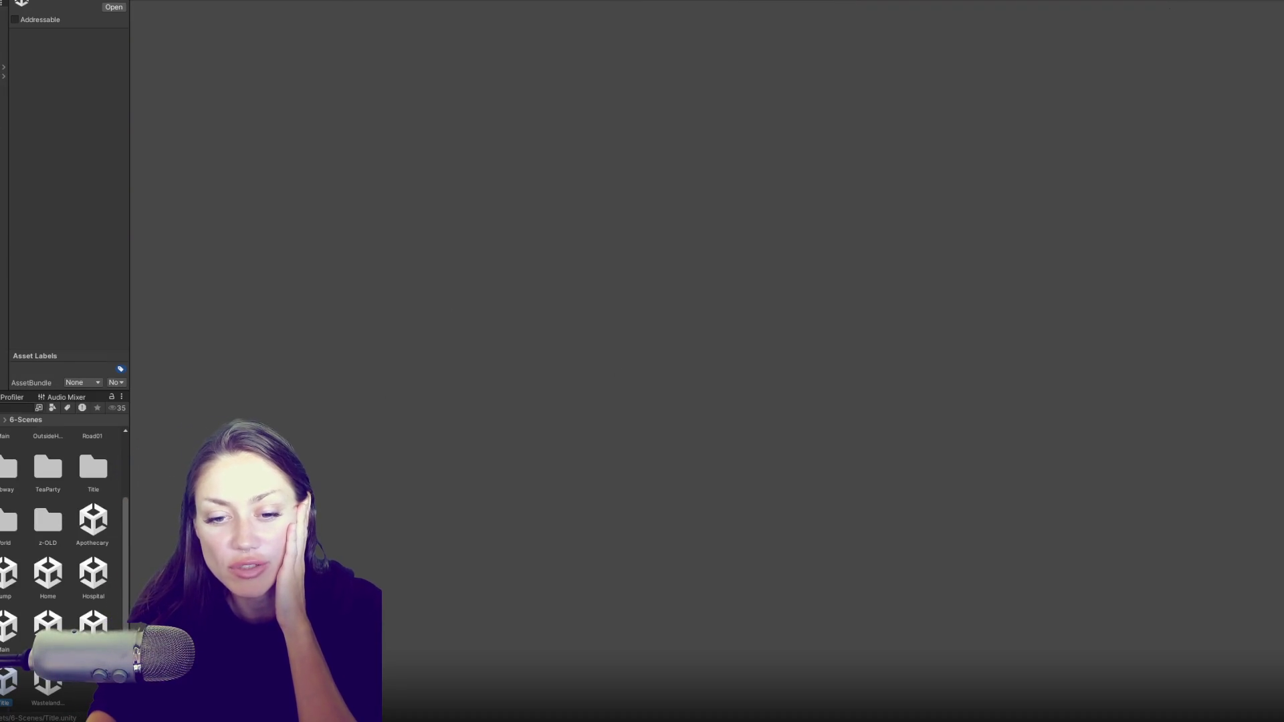
- Deselect the Title scene asset and start a new Sand Box Mode game in Play mode
click(66, 616)
scroll(70, 572, down, 5)
scroll(70, 572, up, 10)
scroll(70, 571, down, 5)
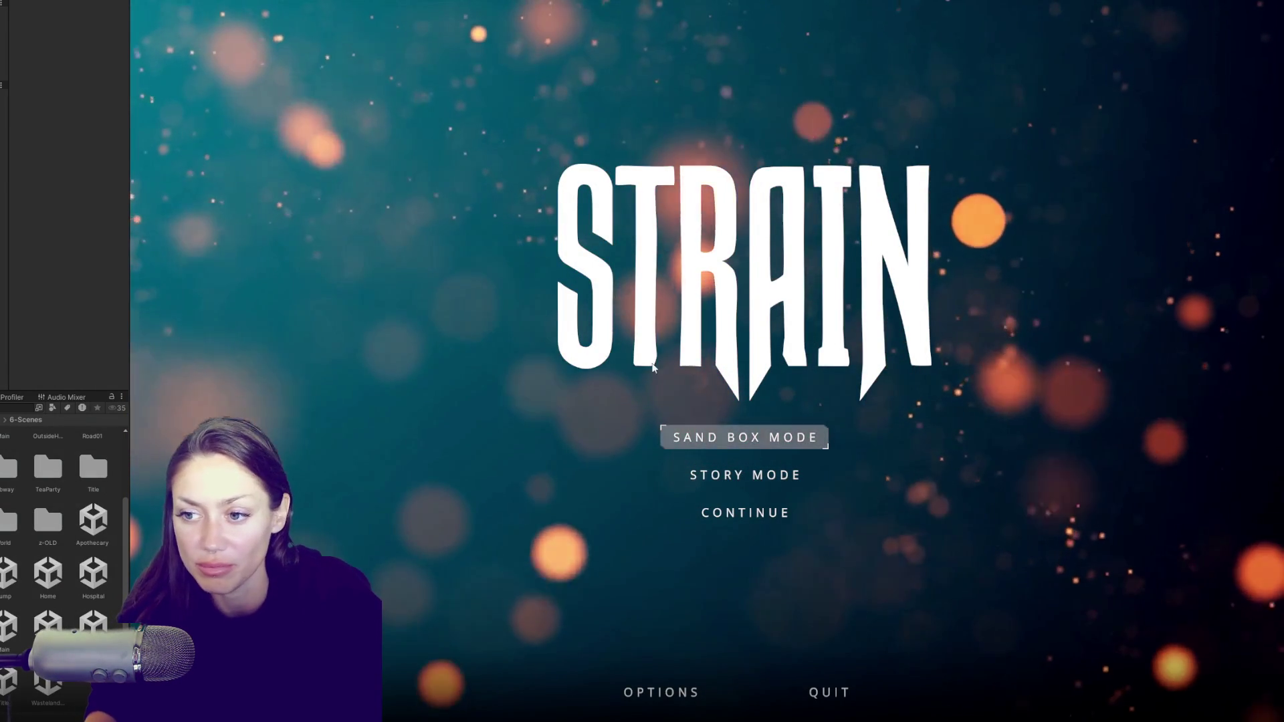
click(746, 439)
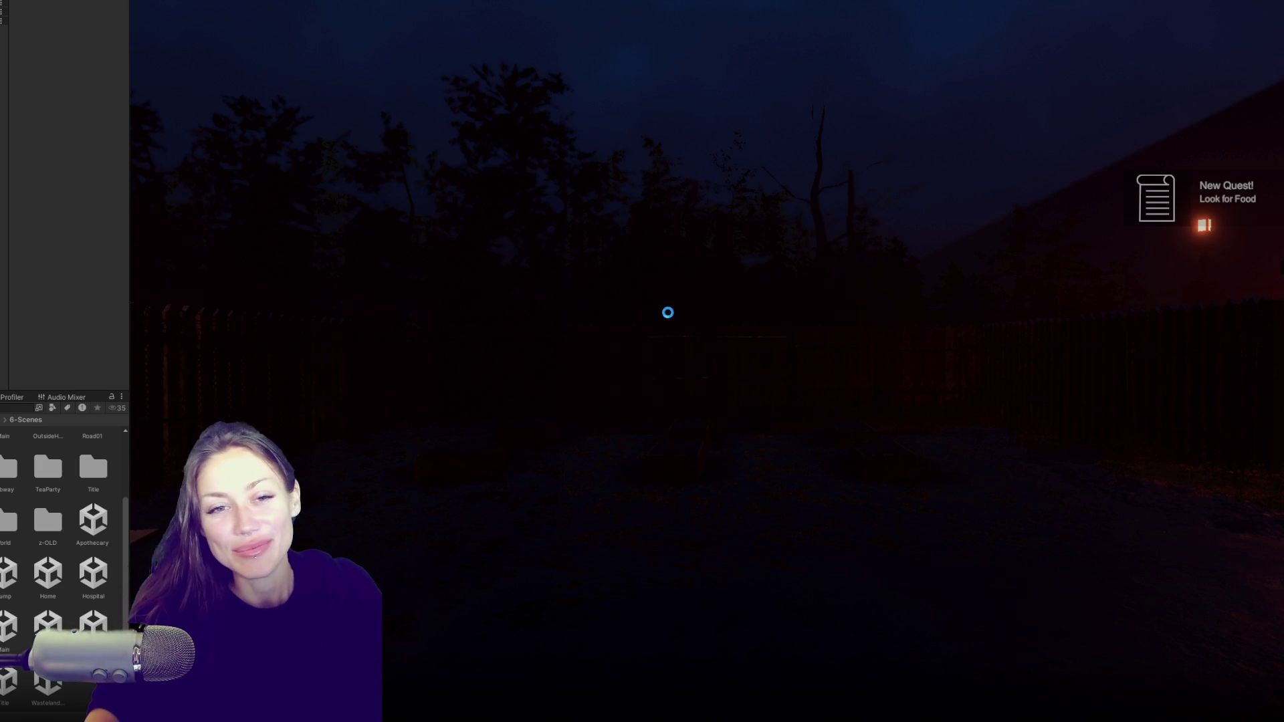
- Walk to the plant by the fence, pick it up, and eat it from hotbar slot 1
click(716, 292)
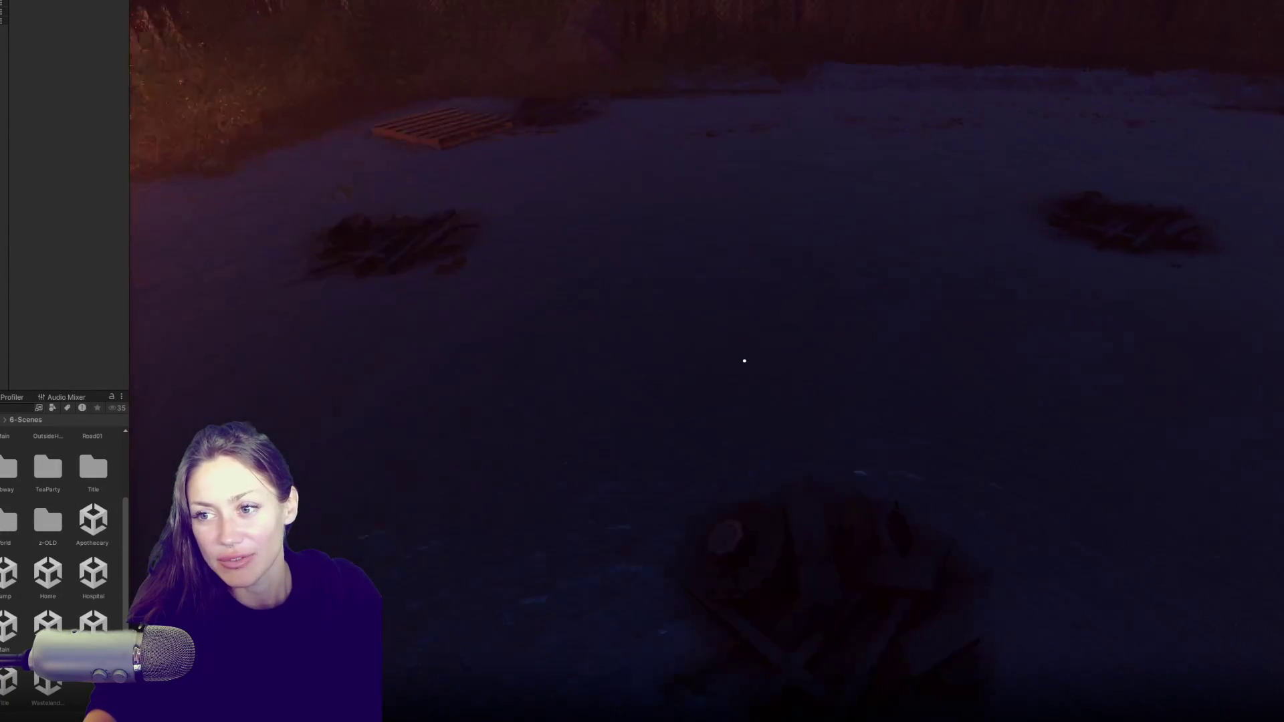
key(w)
key(w)
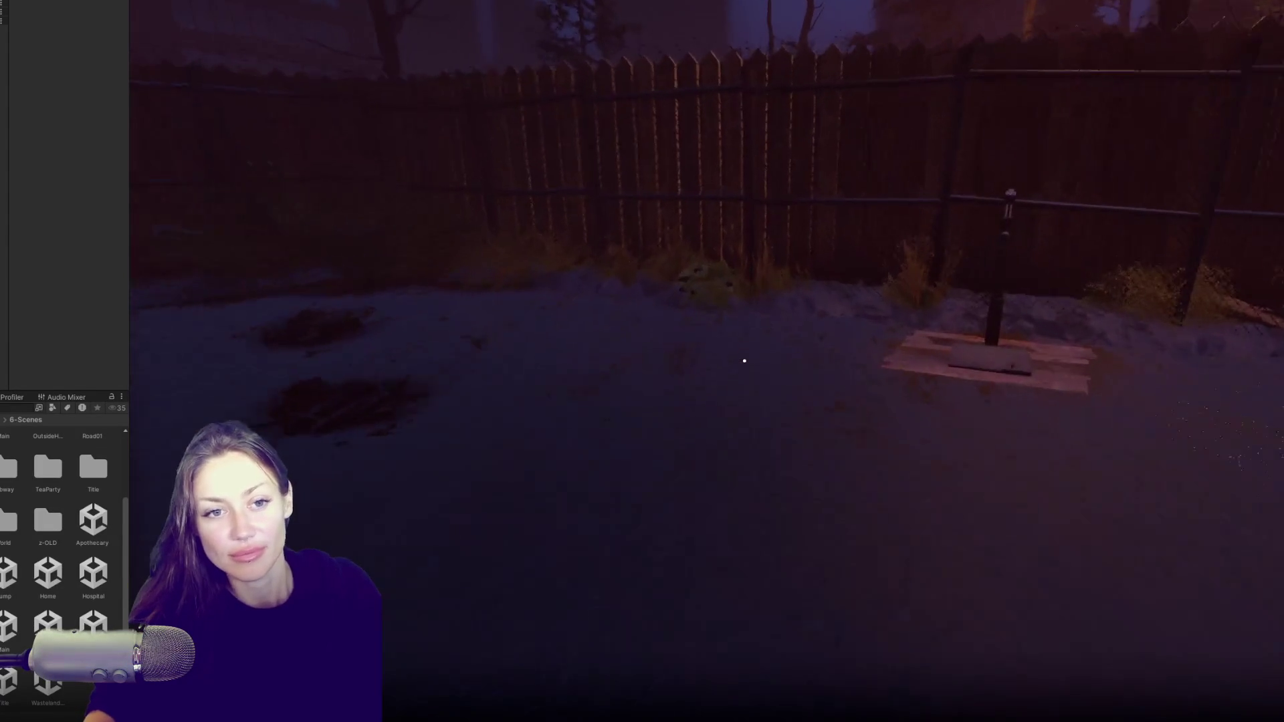
key(w)
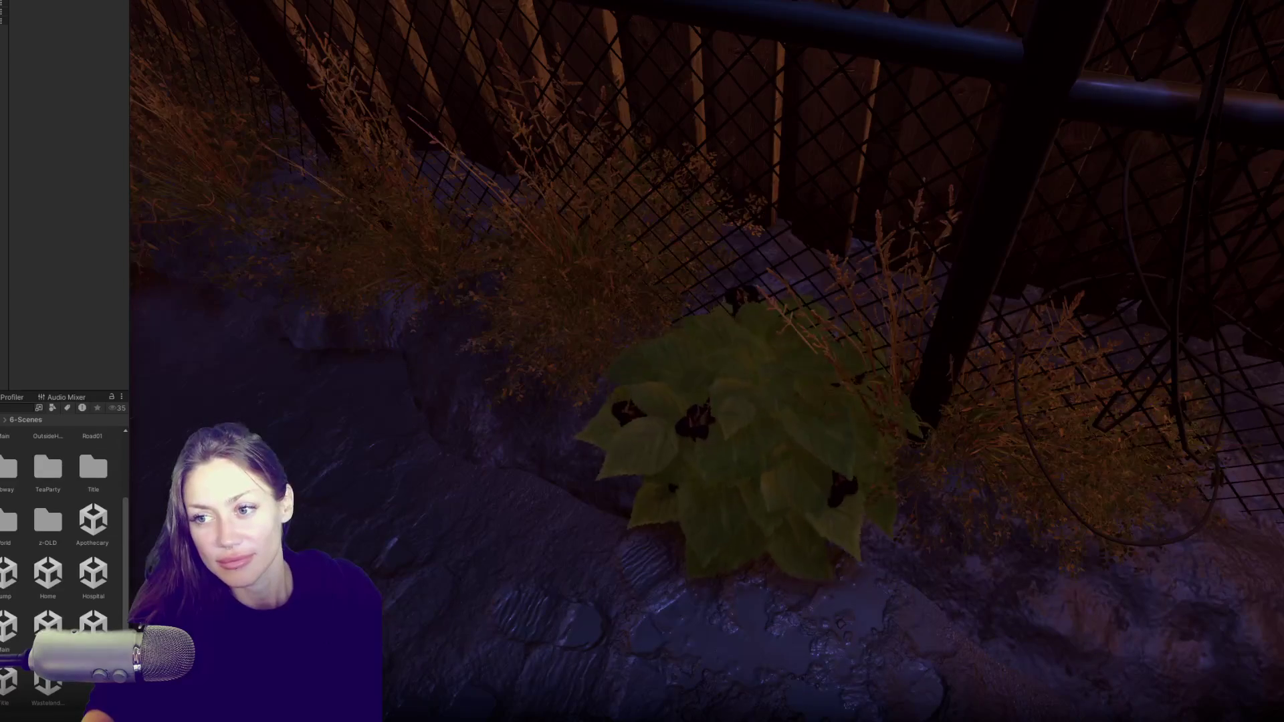
key(e)
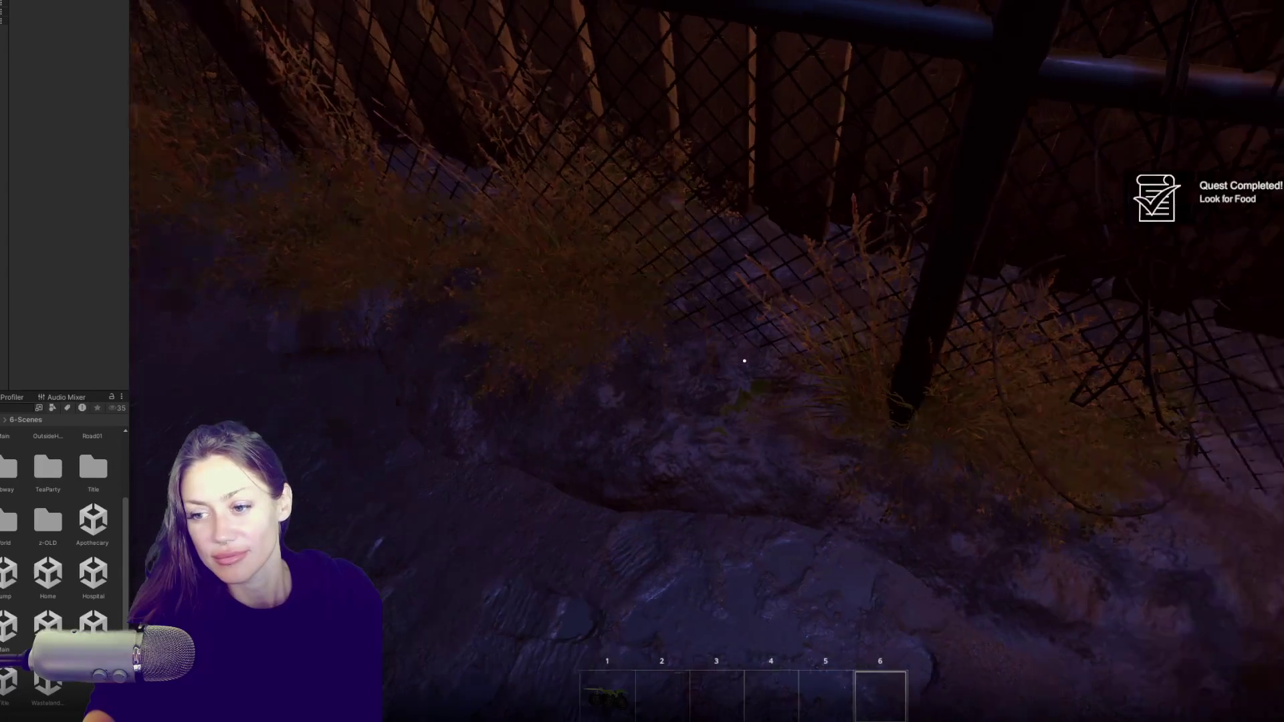
key(1)
click(744, 361)
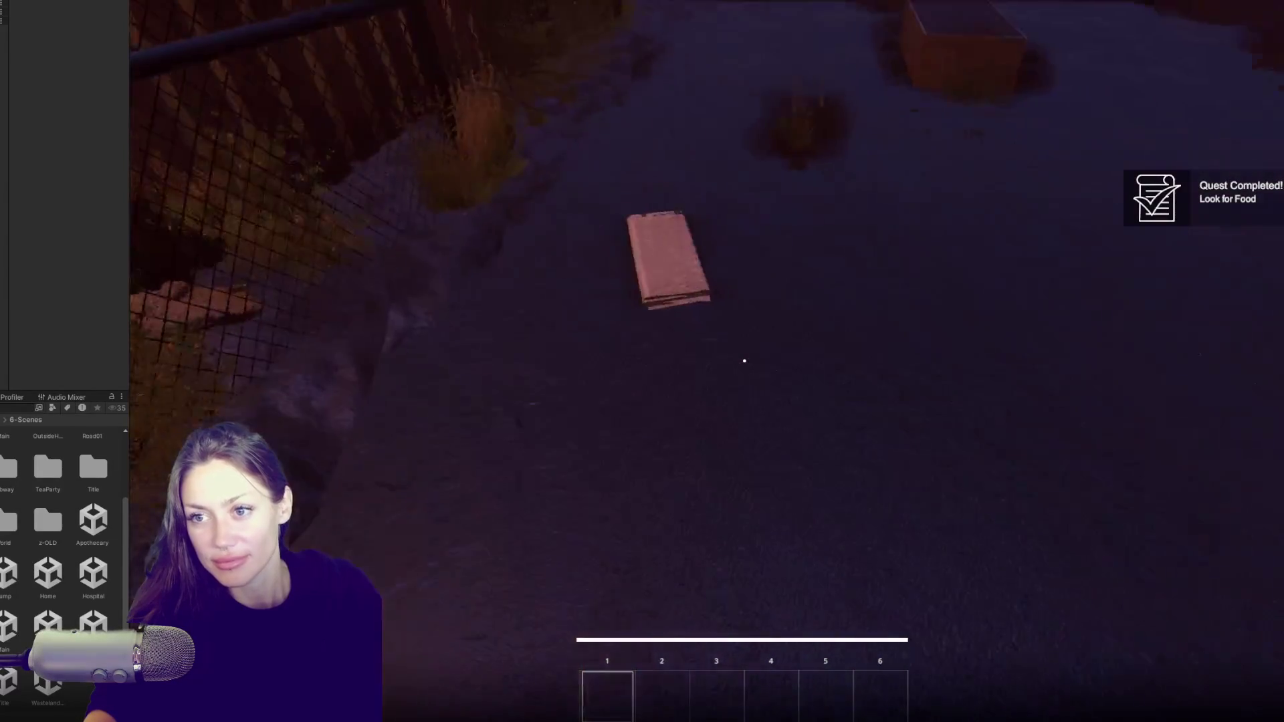
- Pick up the newspaper, build a Newspaper Bed, and break open the wooden gate
key(e)
key(Escape)
click(945, 77)
click(472, 174)
click(744, 361)
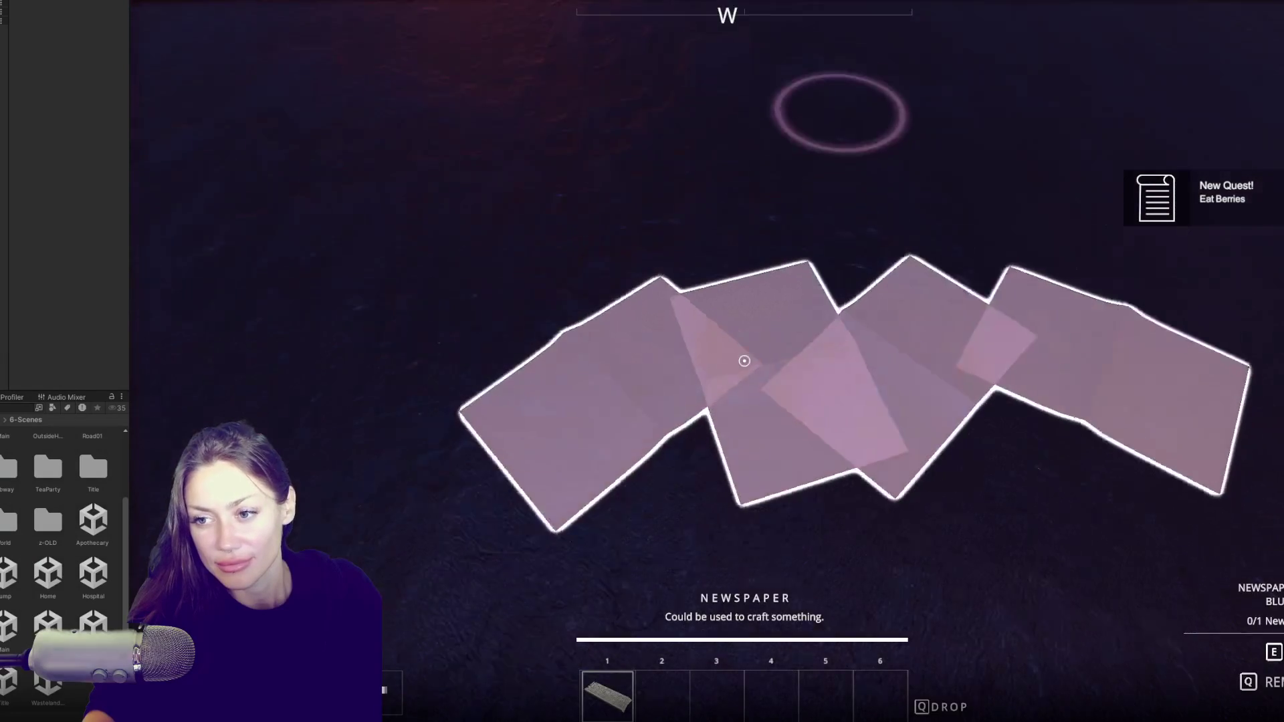
click(744, 361)
key(w)
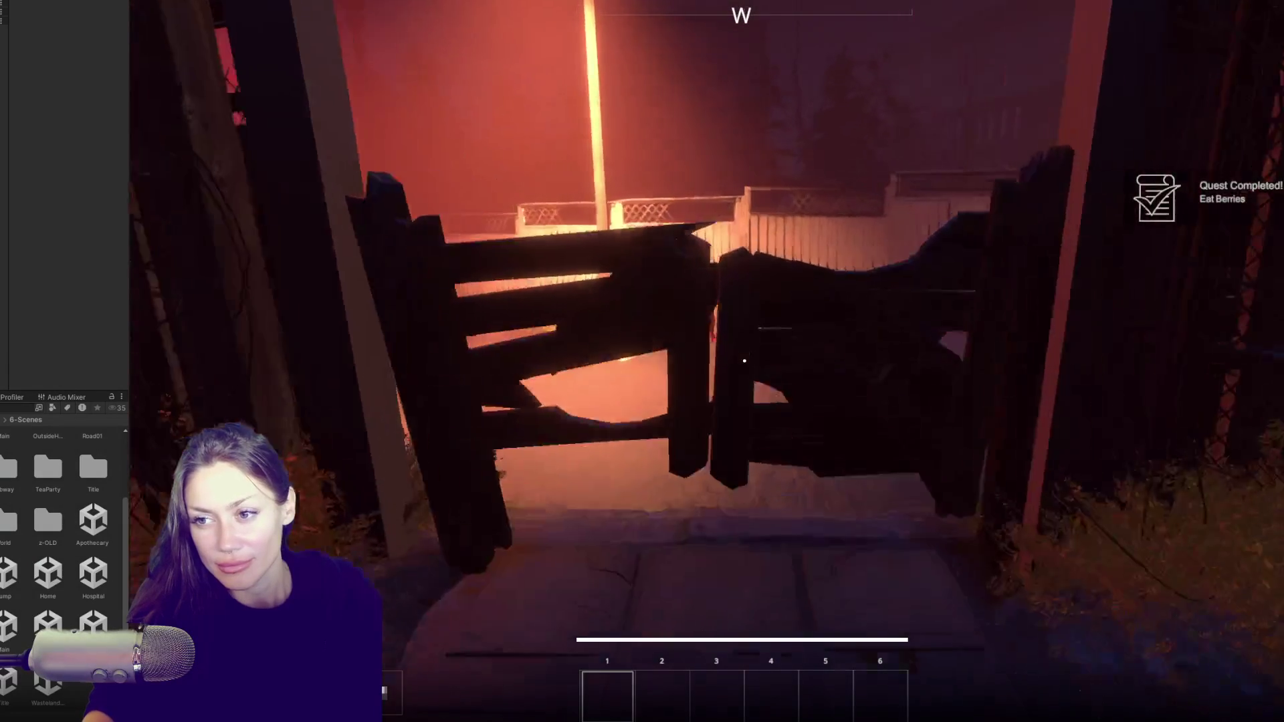
click(744, 361)
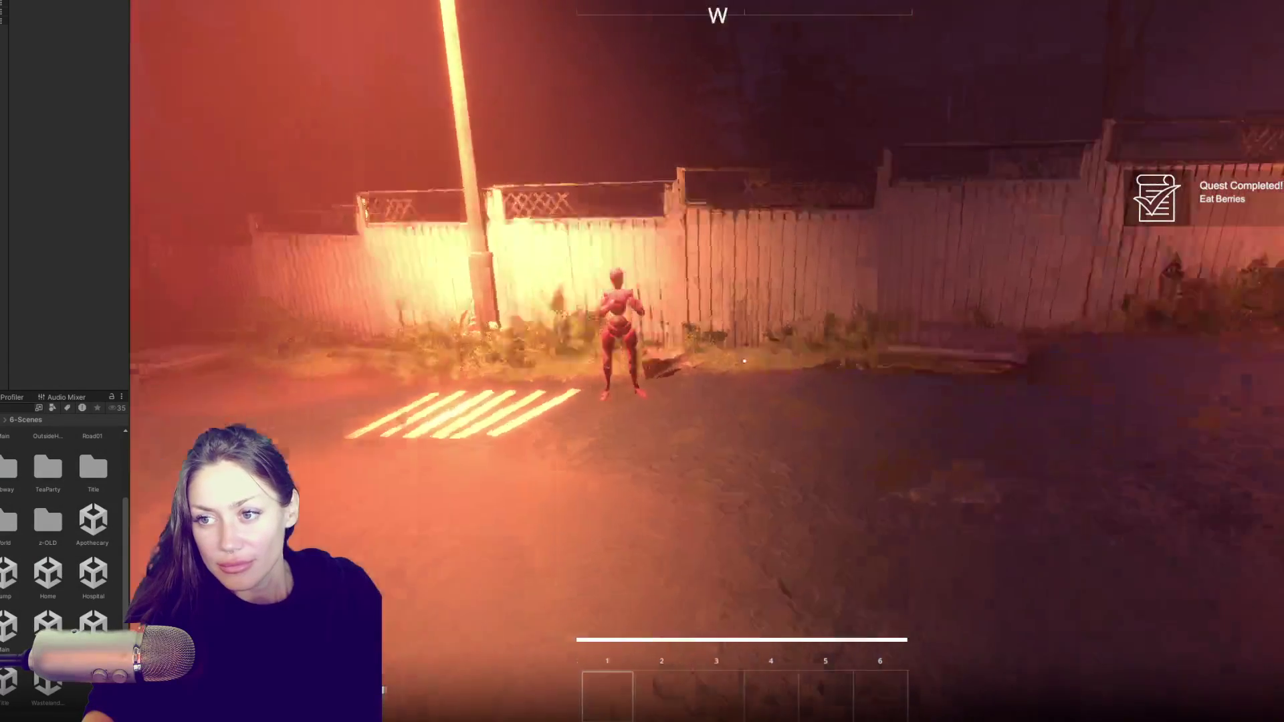